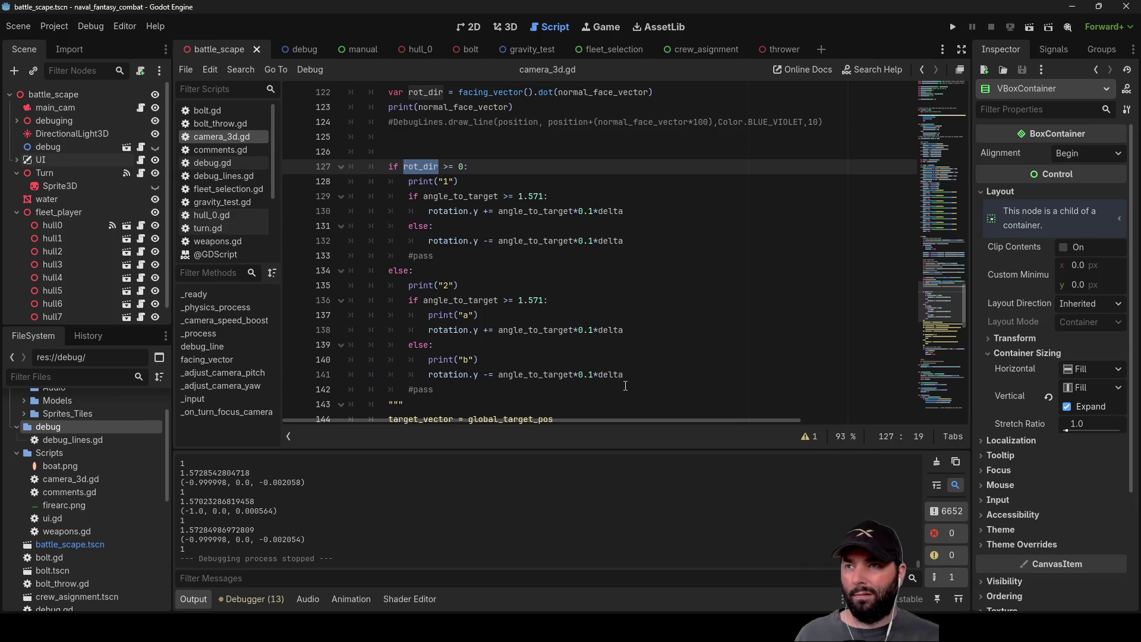
# Step: Review the rot_dir turning block in camera_3d.gd, then run the project
pyautogui.scroll(1, 612, 372)
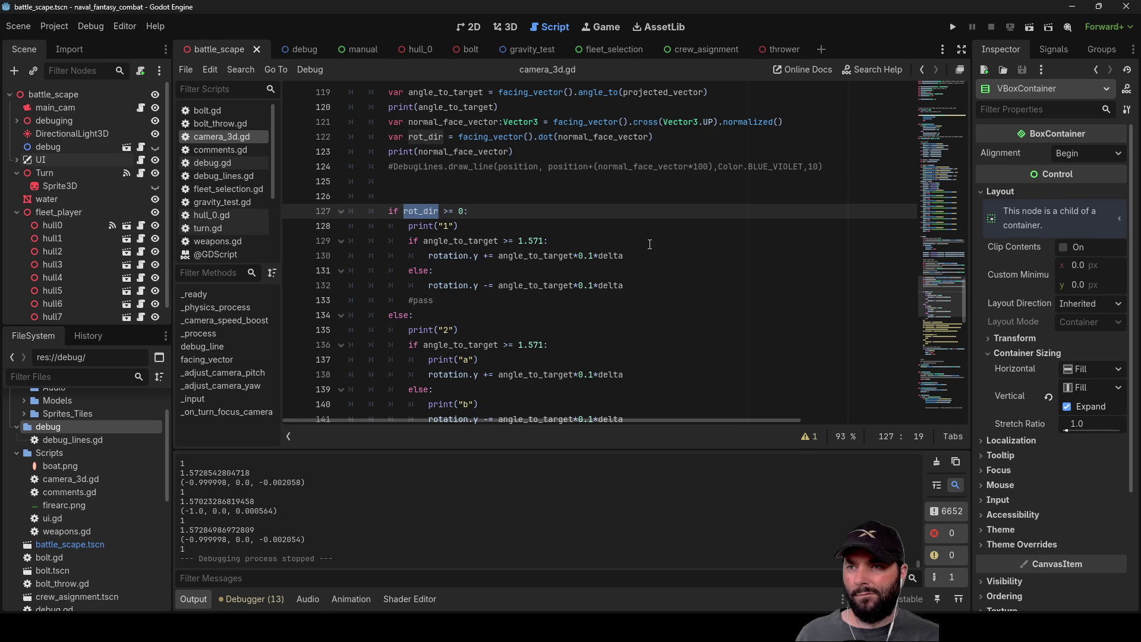
pyautogui.scroll(1, 630, 303)
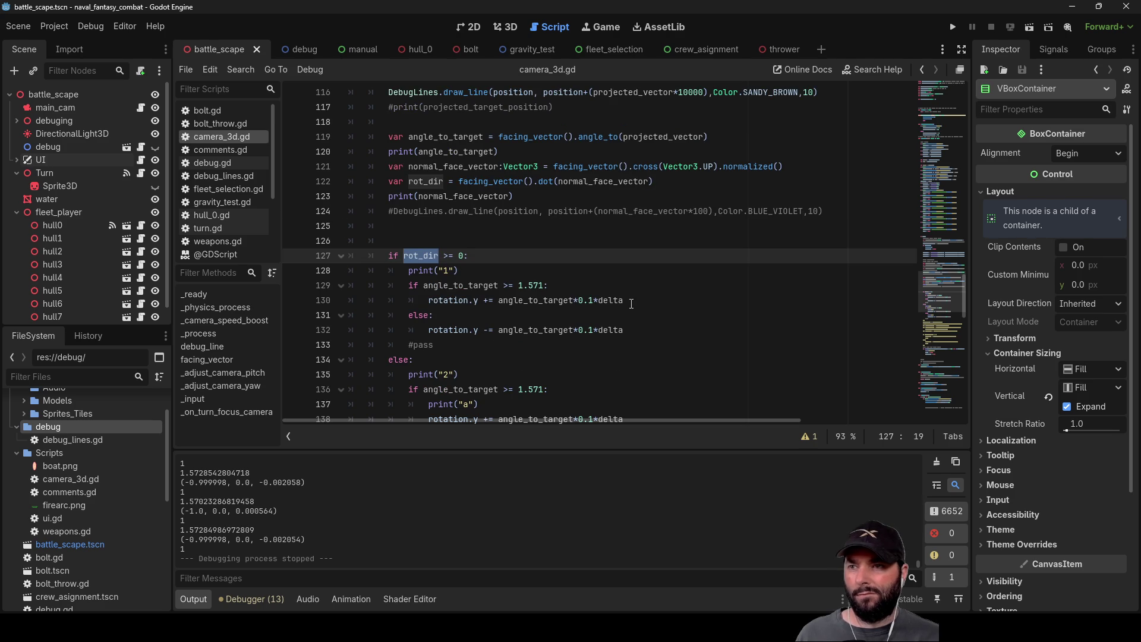
pyautogui.scroll(1, 618, 303)
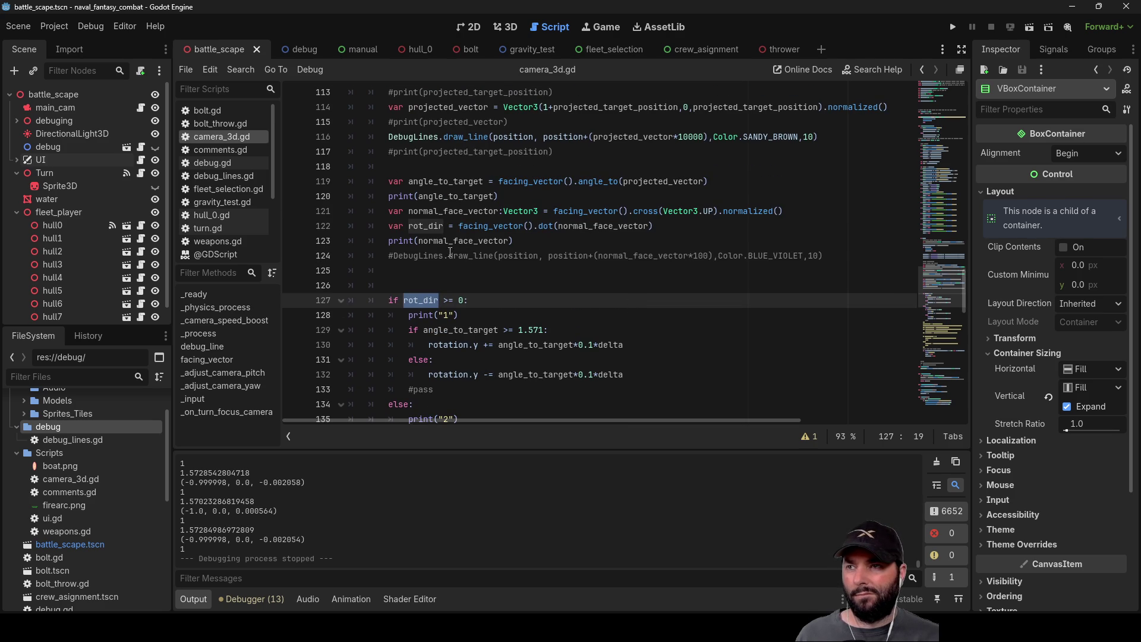
pyautogui.click(953, 26)
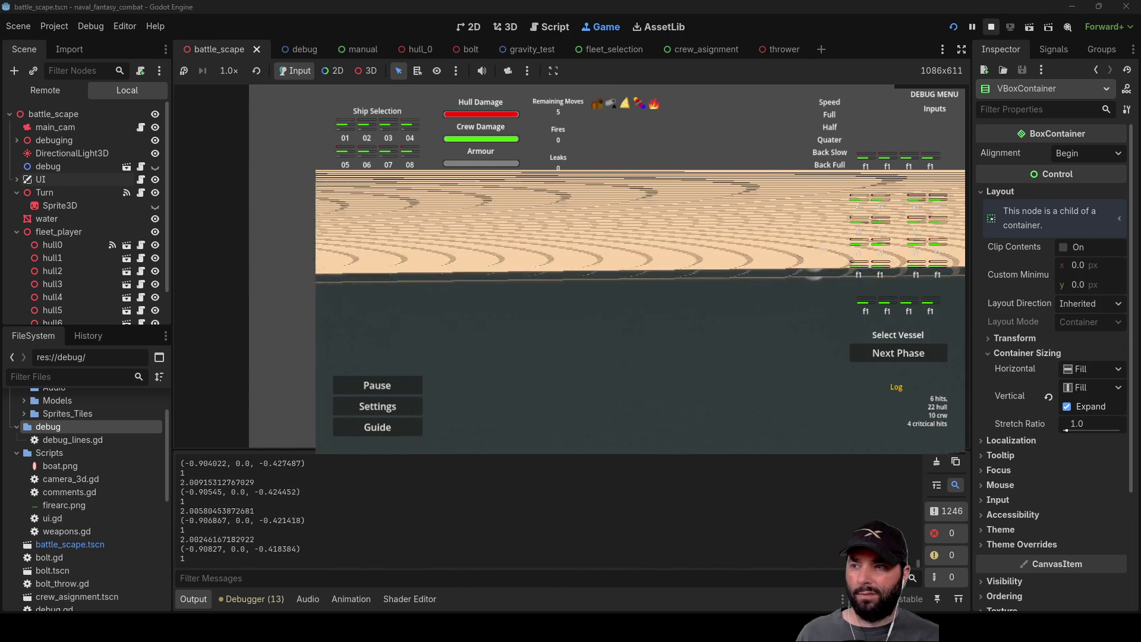
# Step: Stop the game, make line 138 subtract and line 141 add, then relaunch the game
pyautogui.press('F8')
pyautogui.scroll(-3, 546, 308)
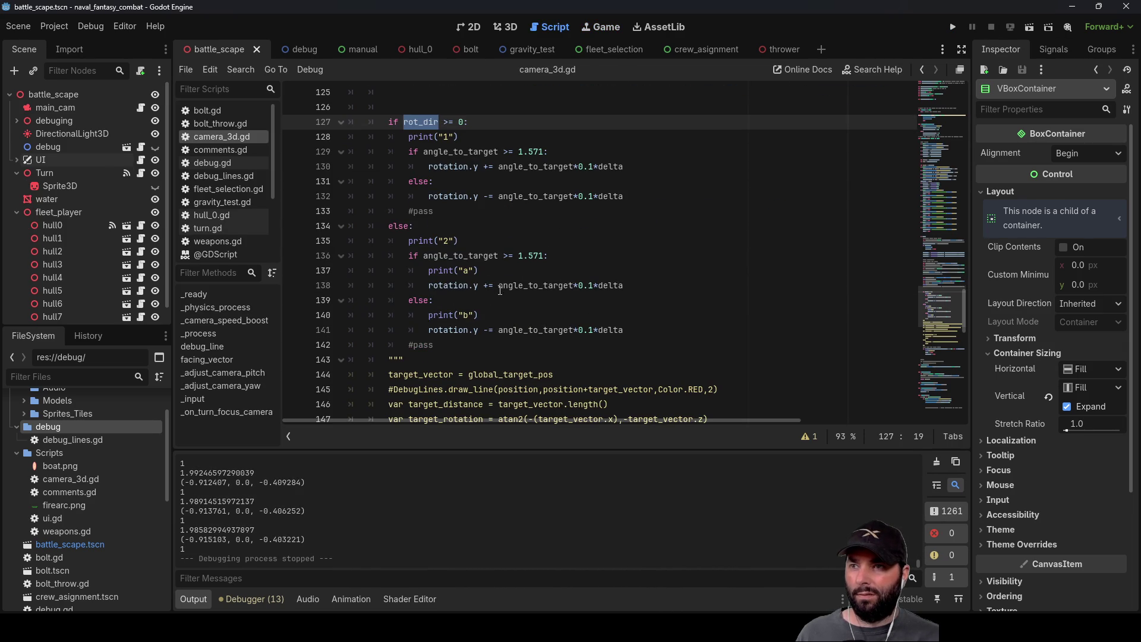
pyautogui.click(489, 285)
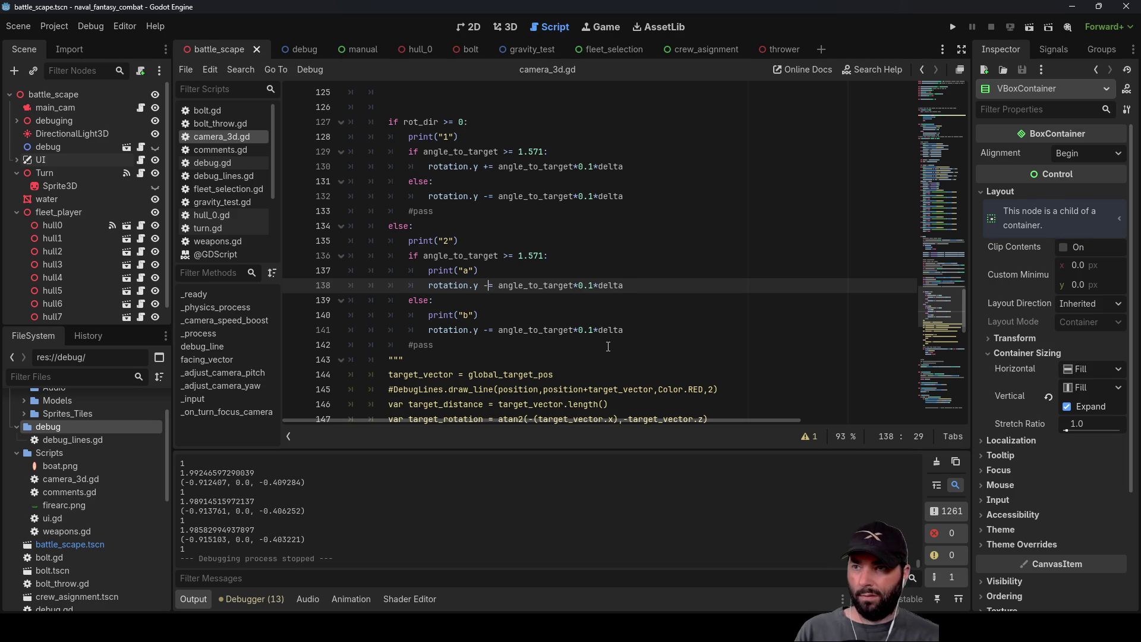
pyautogui.press('Down')
pyautogui.press('Down')
pyautogui.press('Down')
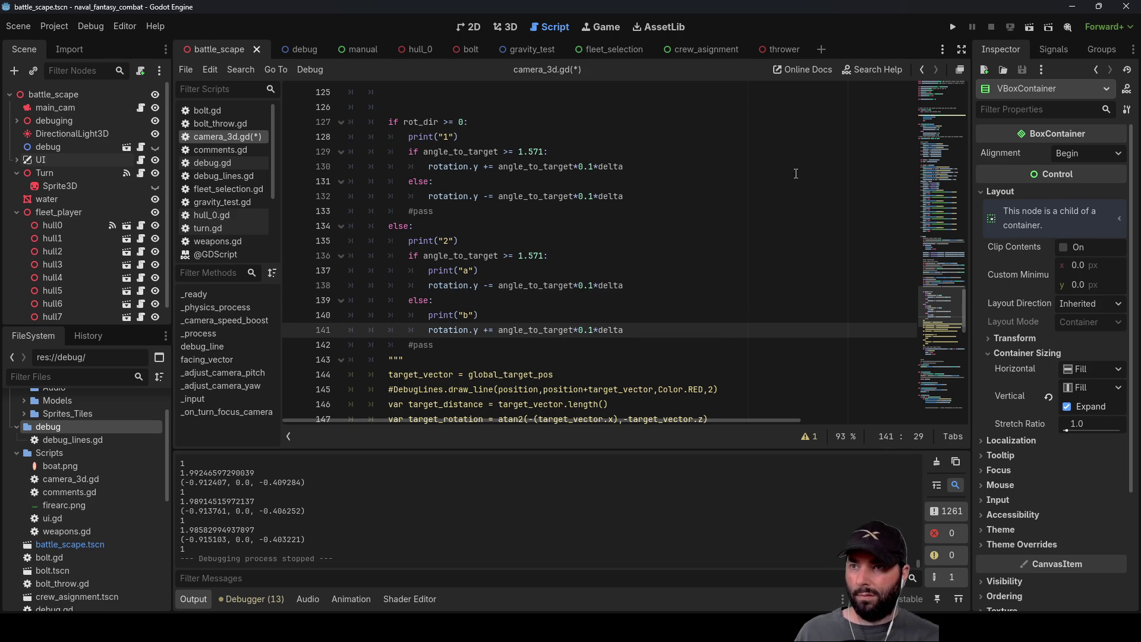
pyautogui.click(953, 27)
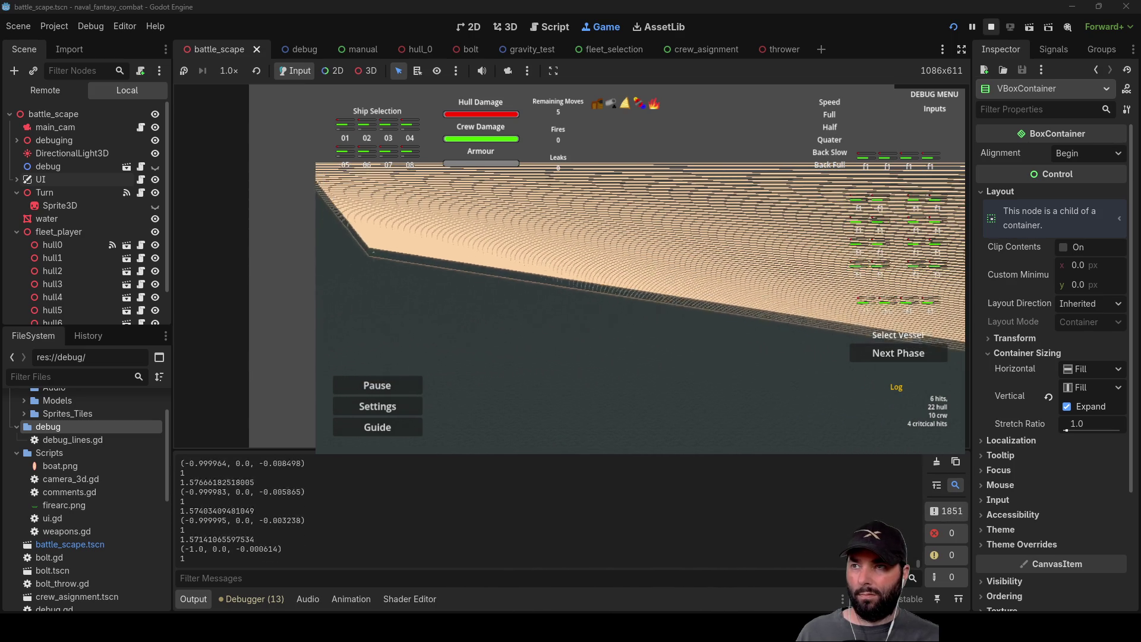
pyautogui.press('F8')
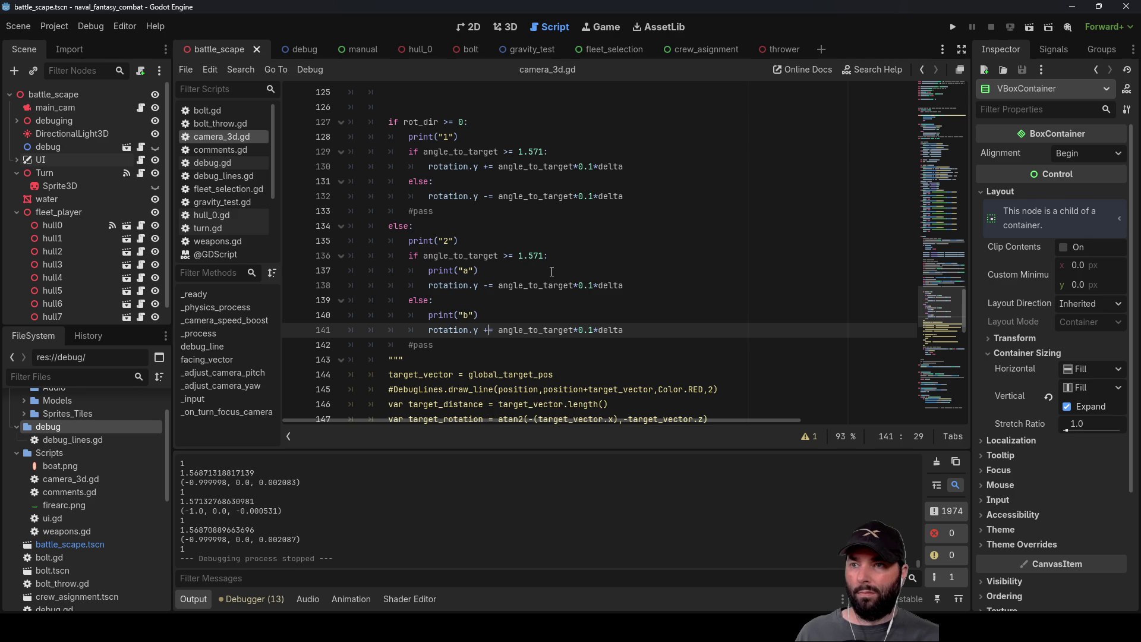
pyautogui.click(952, 26)
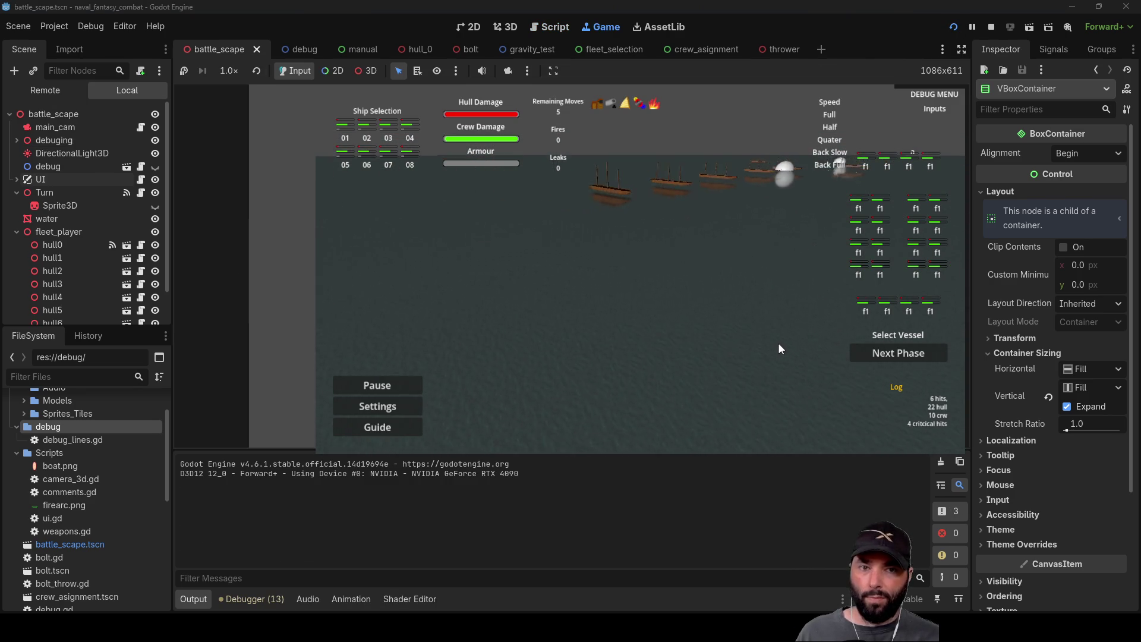
# Step: Restart the game, select ship 01 and advance to the vessel movement phase
pyautogui.scroll(3, 708, 431)
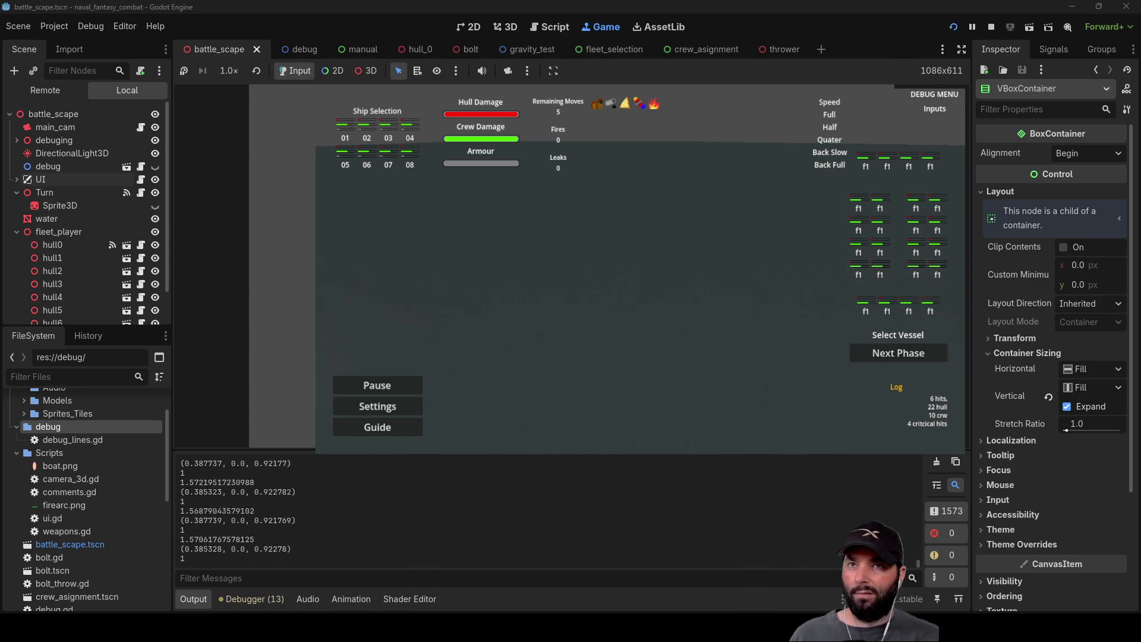
pyautogui.press('F8')
pyautogui.press('F5')
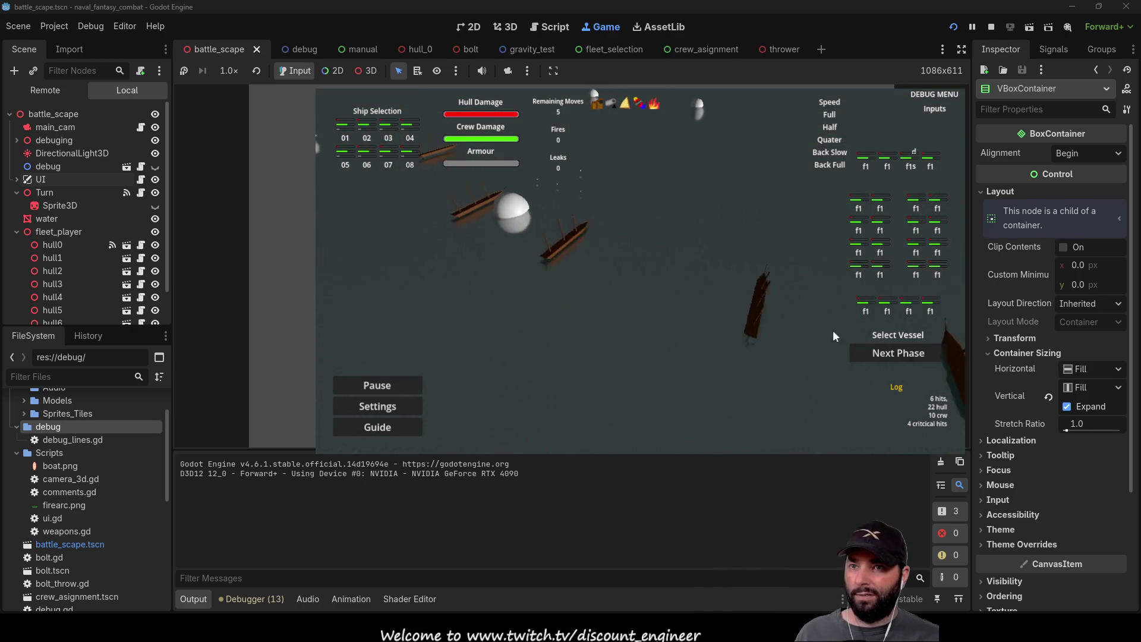
pyautogui.click(347, 137)
pyautogui.click(901, 353)
pyautogui.click(896, 356)
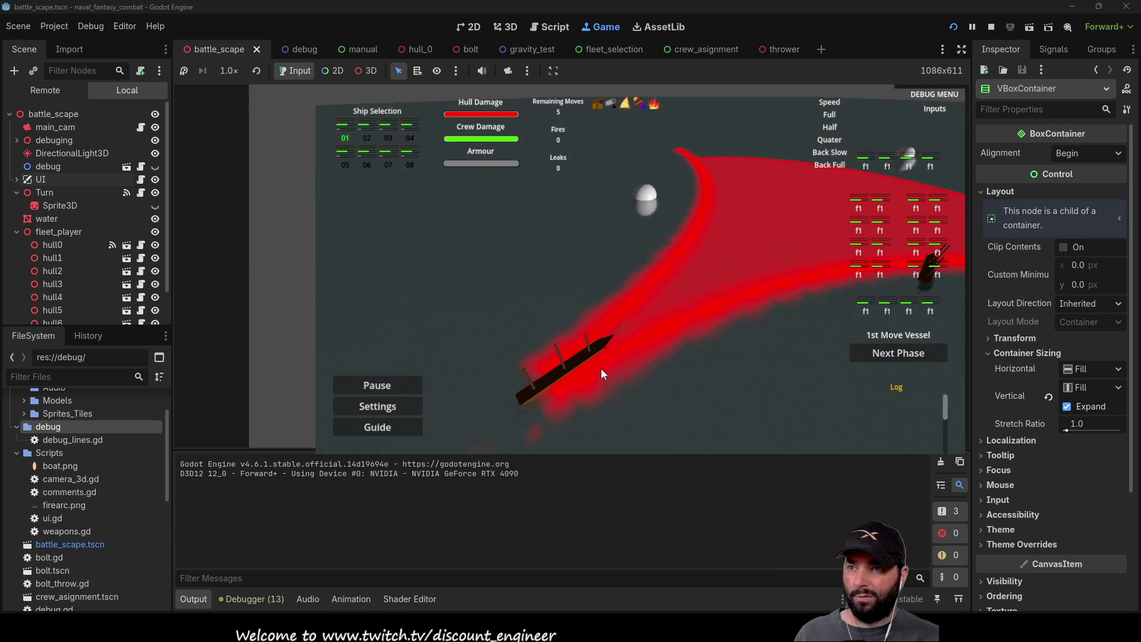
# Step: Plot and confirm ship 01's move on the red arc, advance the phase, and stop
pyautogui.click(686, 199)
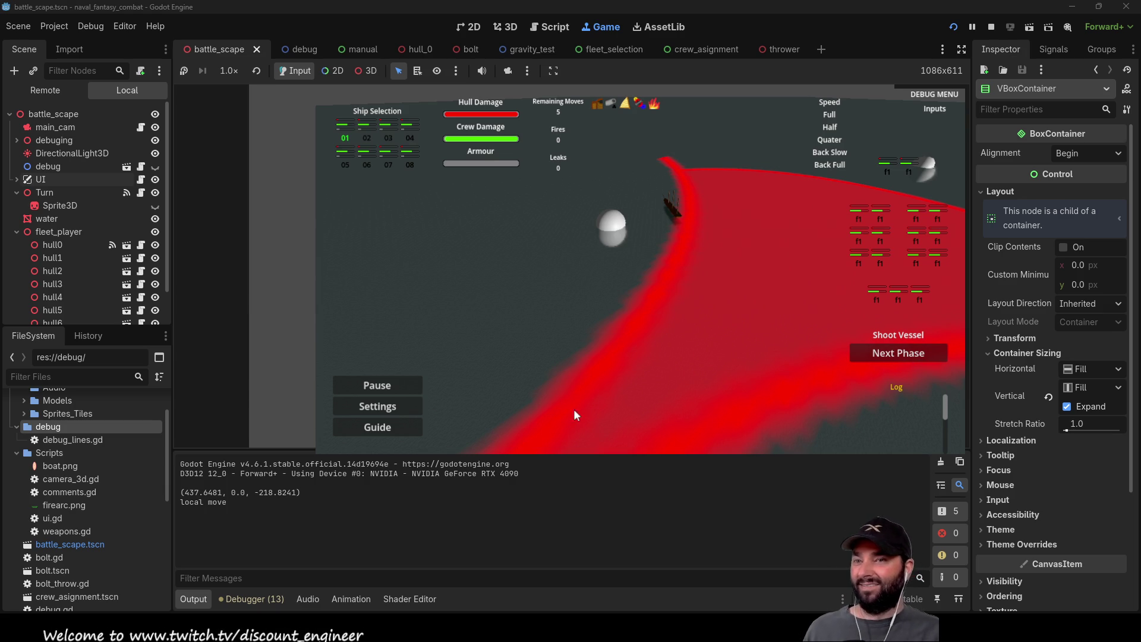
pyautogui.click(701, 281)
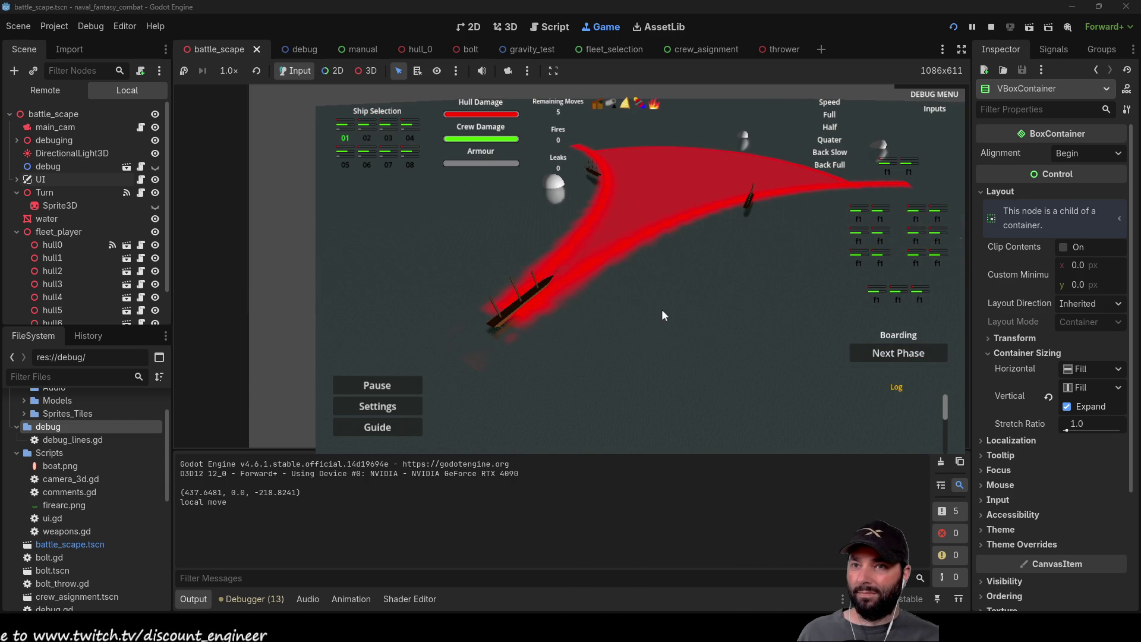
pyautogui.click(662, 309)
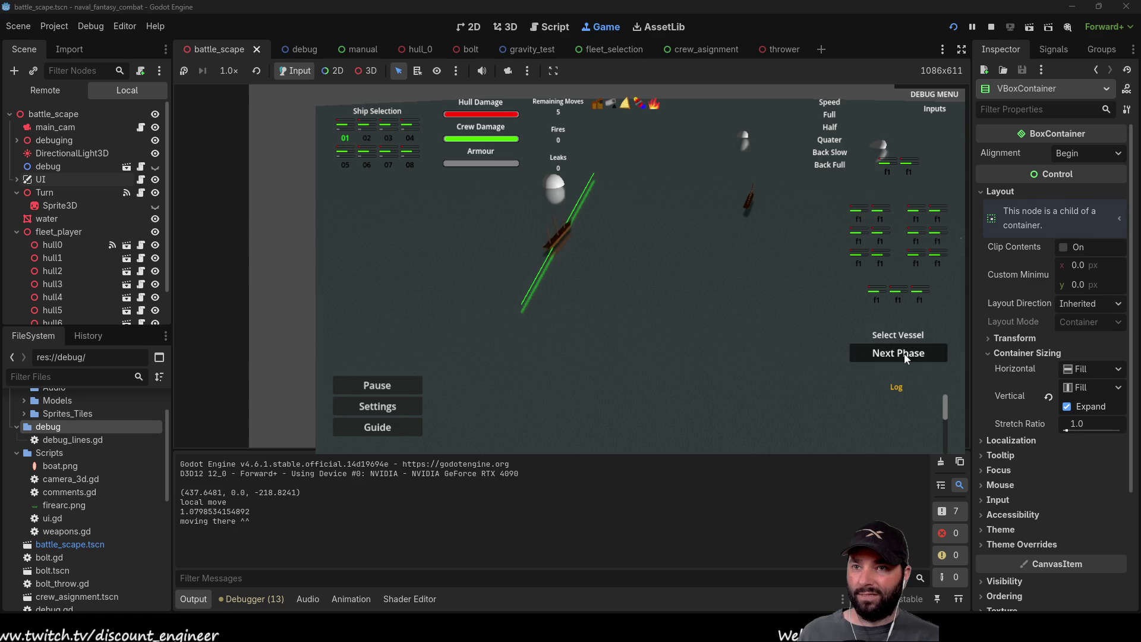
pyautogui.click(872, 356)
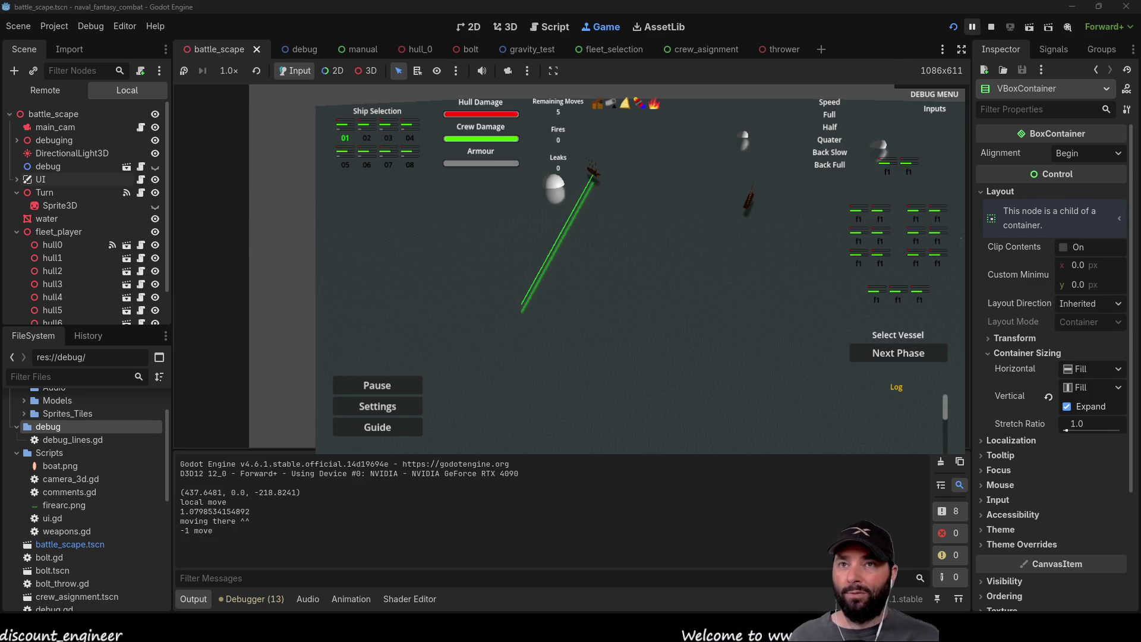
pyautogui.press('F8')
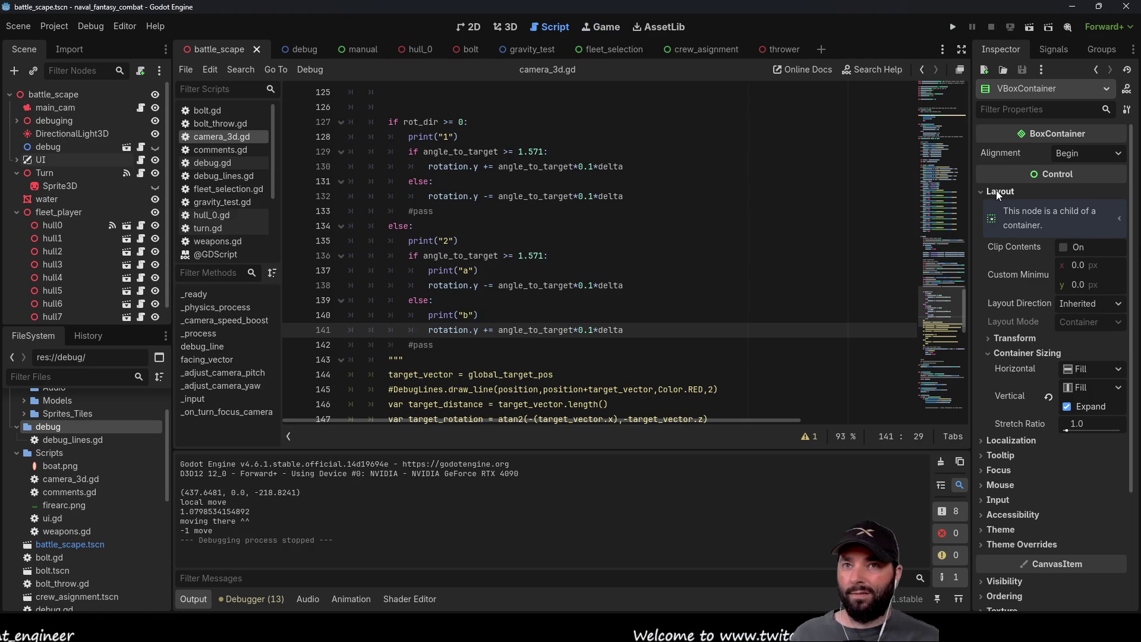
# Step: In the 2D UI layout, select the Pause, Settings and Guide buttons together
pyautogui.click(17, 159)
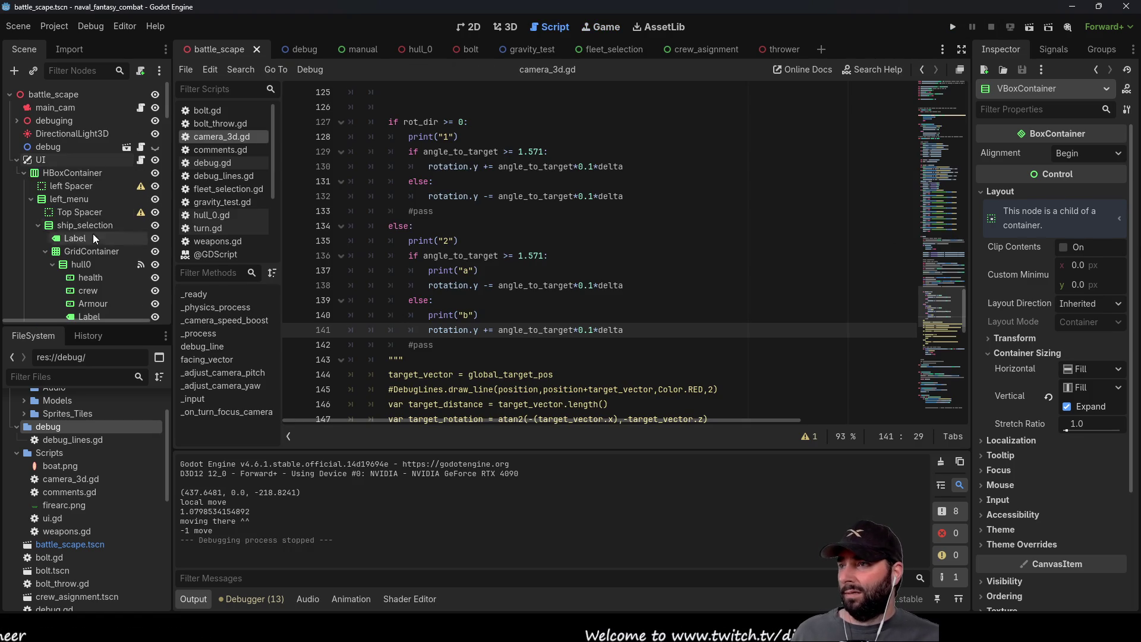
pyautogui.scroll(-5, 83, 226)
pyautogui.click(475, 28)
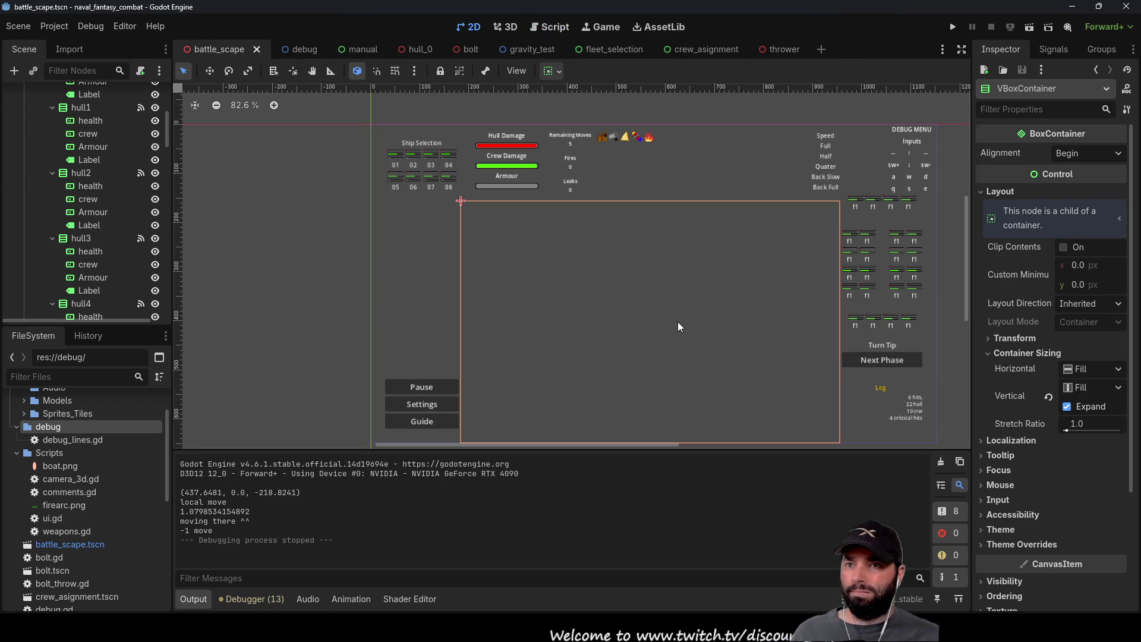
pyautogui.click(876, 367)
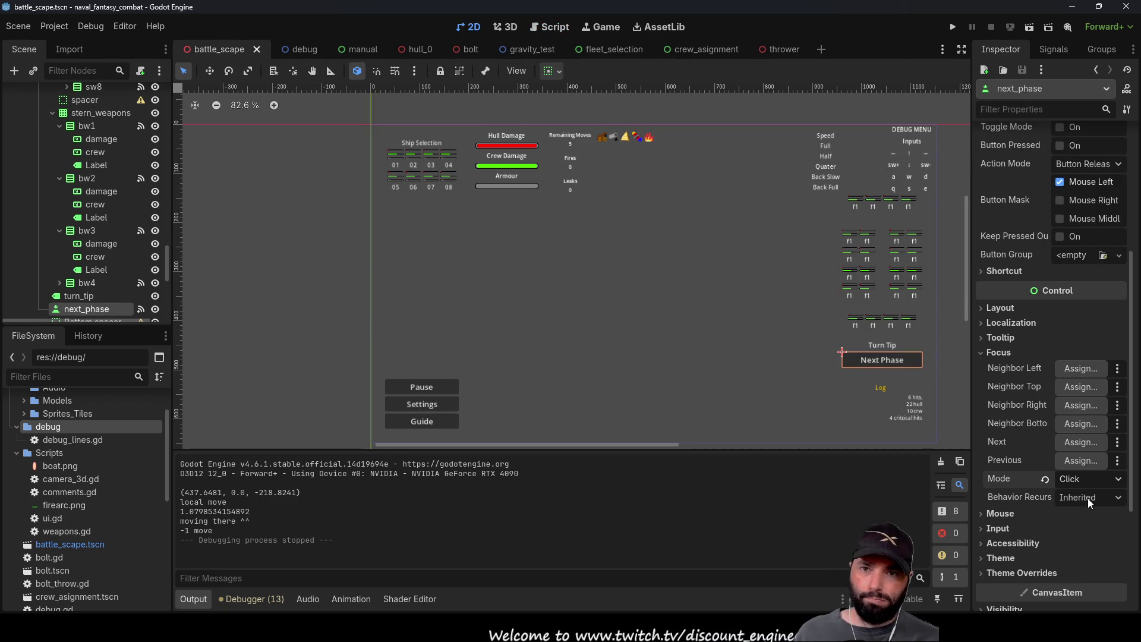
pyautogui.click(422, 386)
pyautogui.keyDown('shift'); pyautogui.click(424, 404); pyautogui.keyUp('shift')
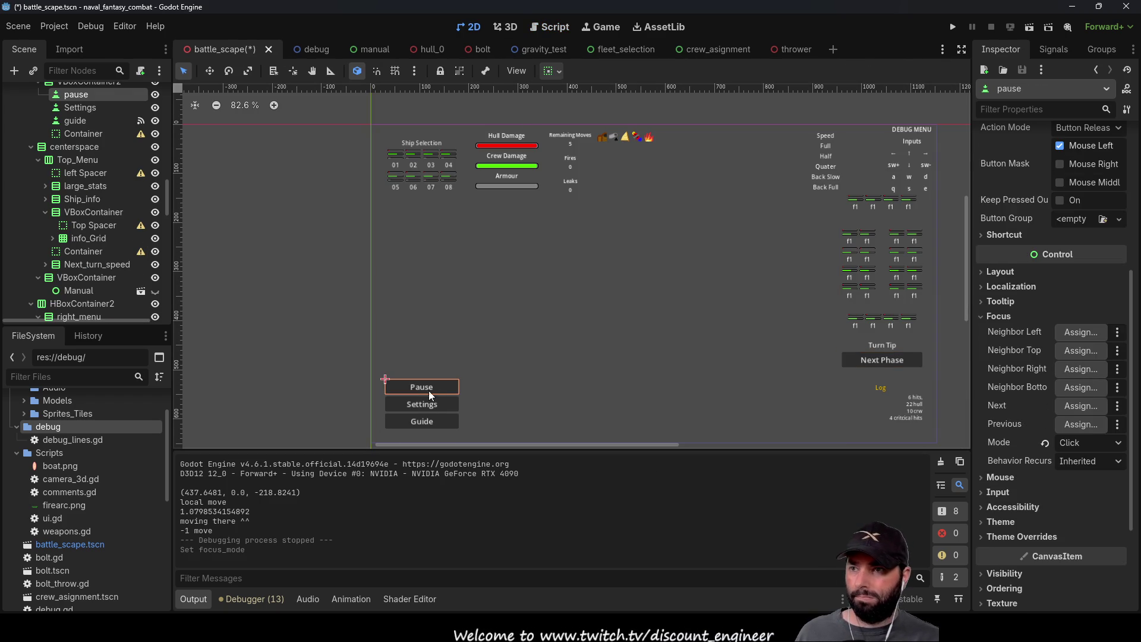
pyautogui.keyDown('shift'); pyautogui.click(425, 426); pyautogui.keyUp('shift')
# Step: Set Focus Mode to None on the three buttons, then save the scene and run
pyautogui.scroll(-3, 1005, 475)
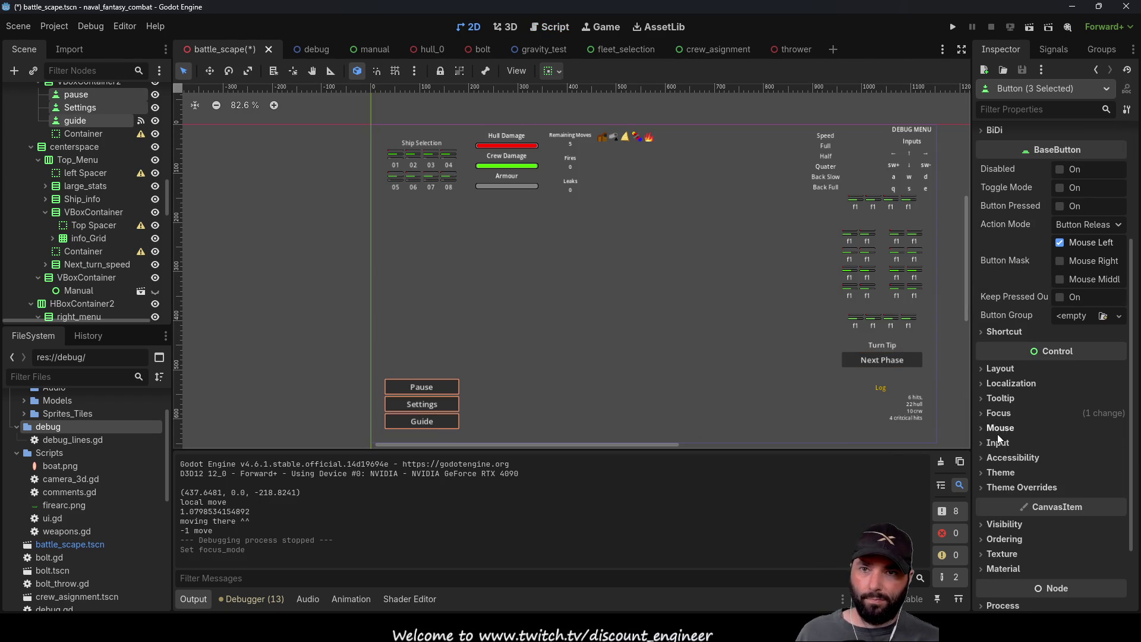
pyautogui.click(987, 415)
pyautogui.click(1092, 540)
pyautogui.click(1088, 556)
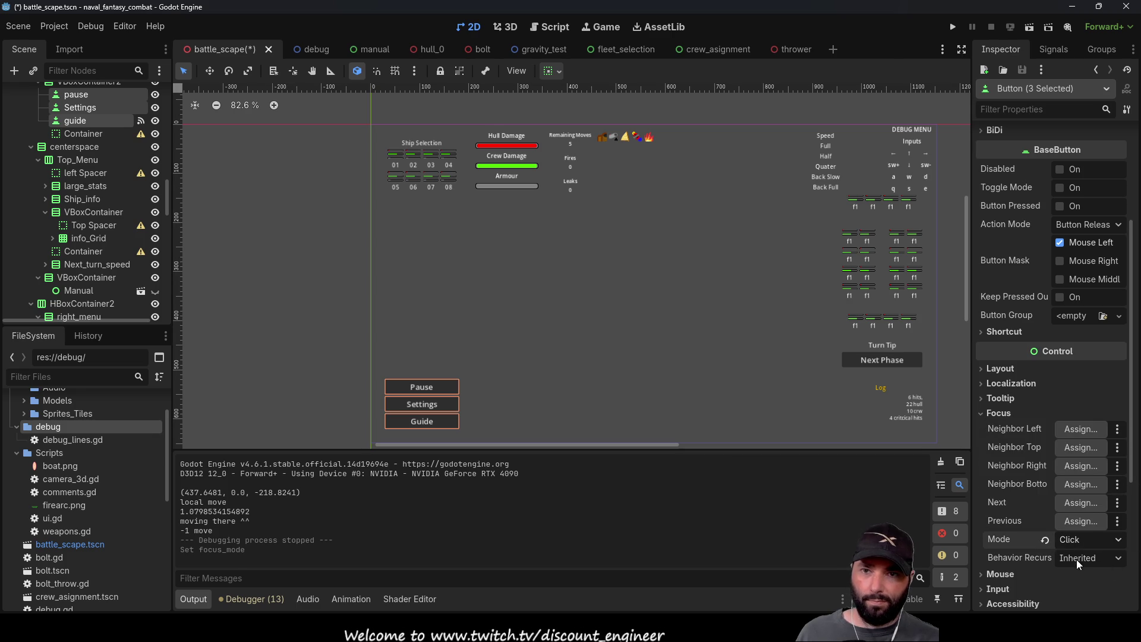
pyautogui.click(614, 289)
pyautogui.click(953, 26)
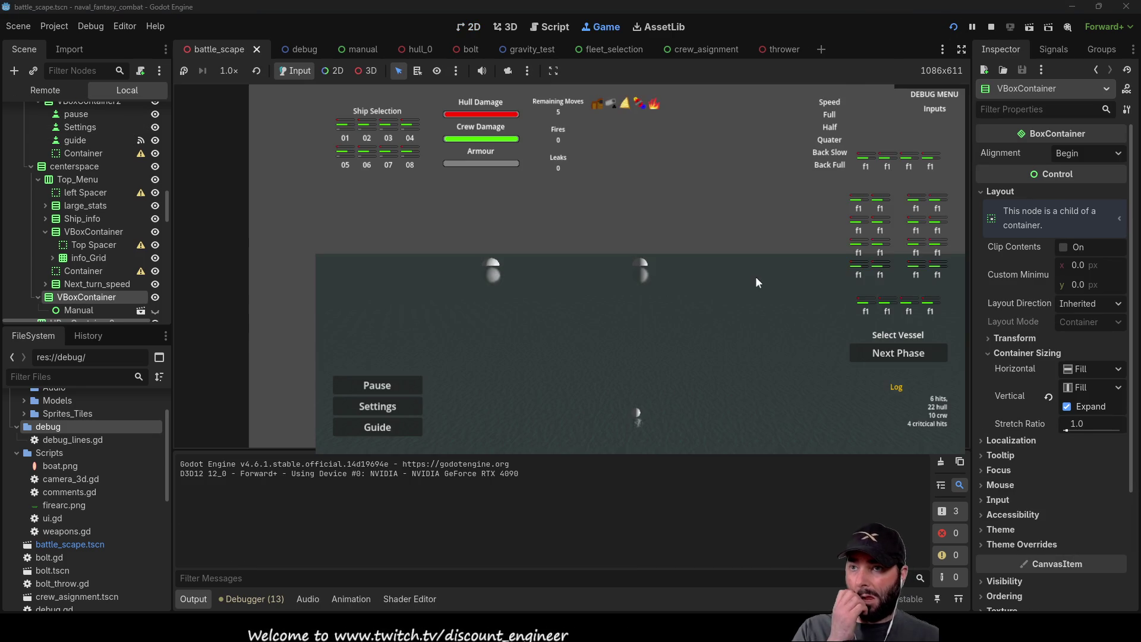
# Step: Select ship 01, advance to the movement phase and set its first destination
pyautogui.click(346, 130)
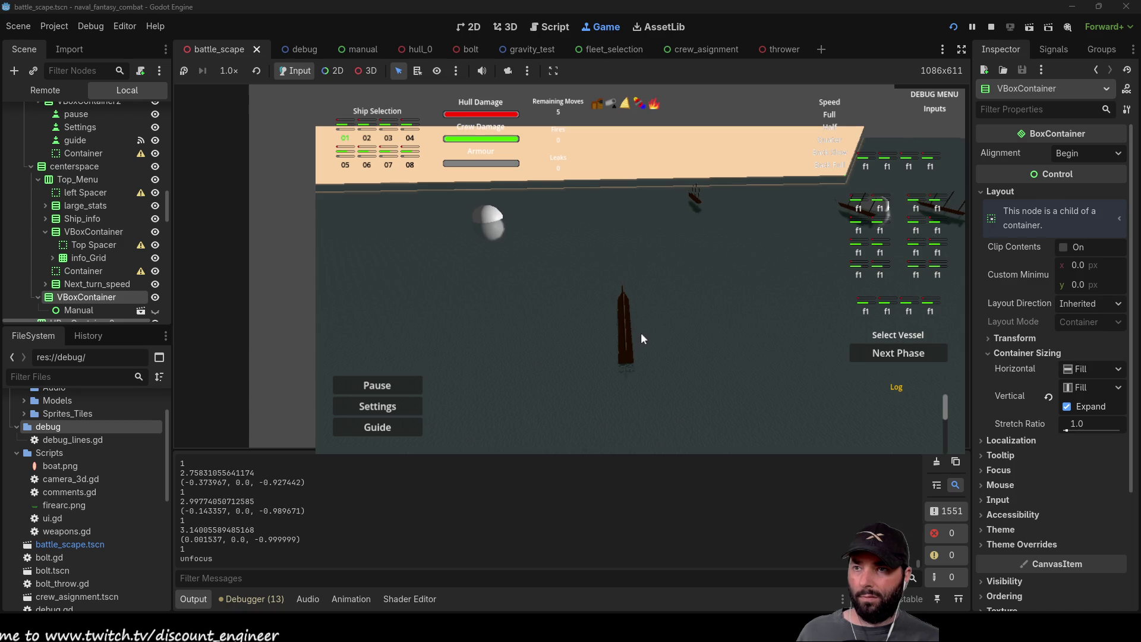
pyautogui.click(894, 353)
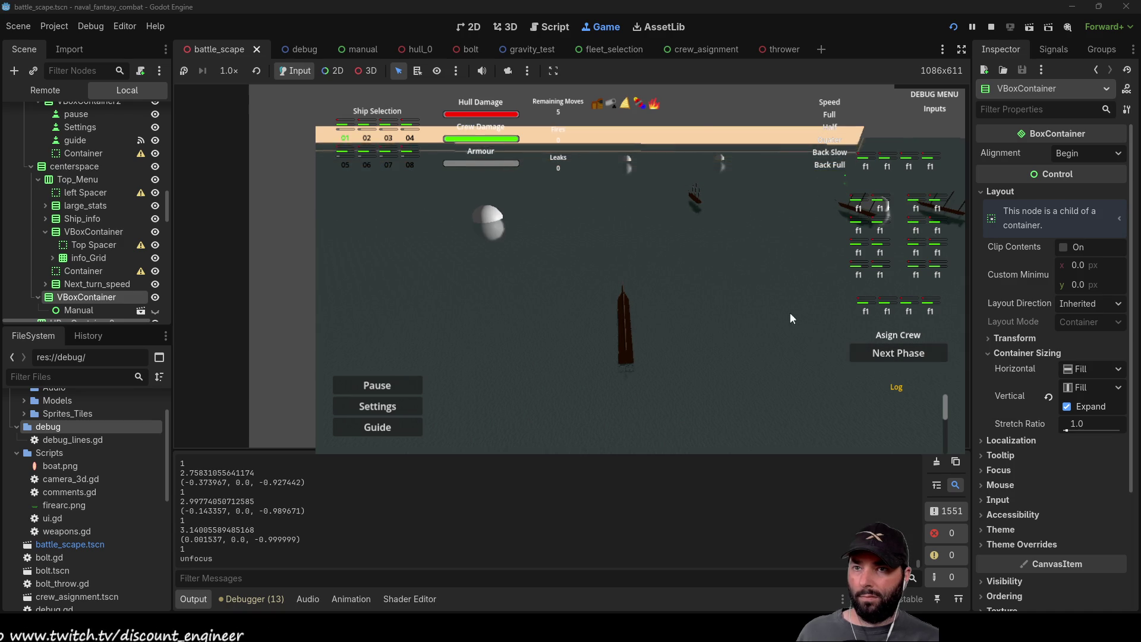
pyautogui.click(911, 355)
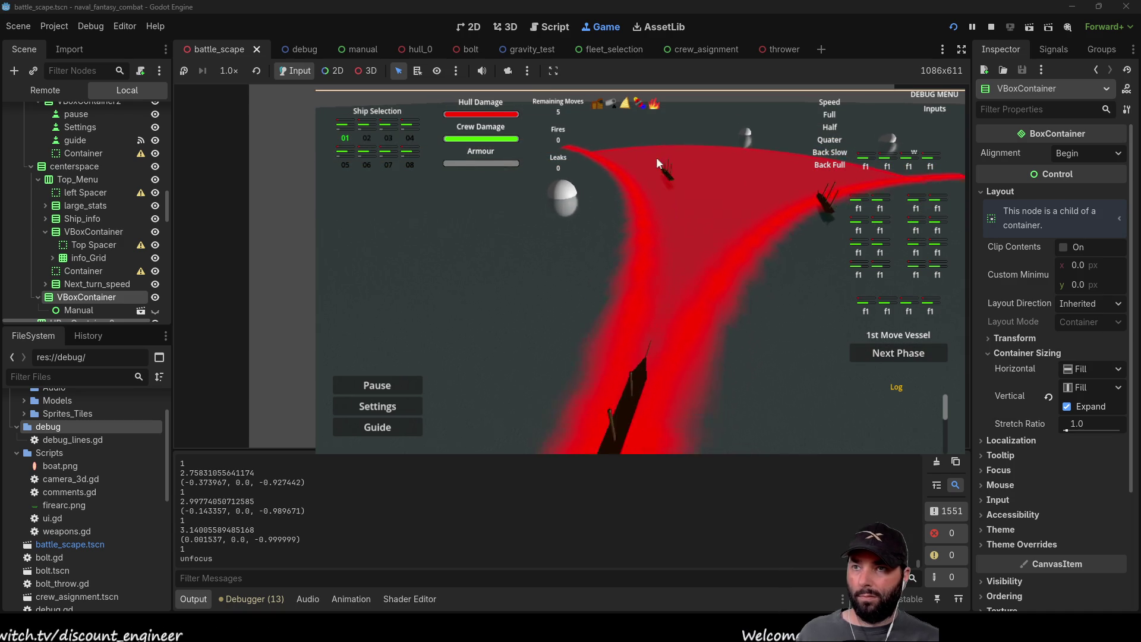
pyautogui.click(729, 320)
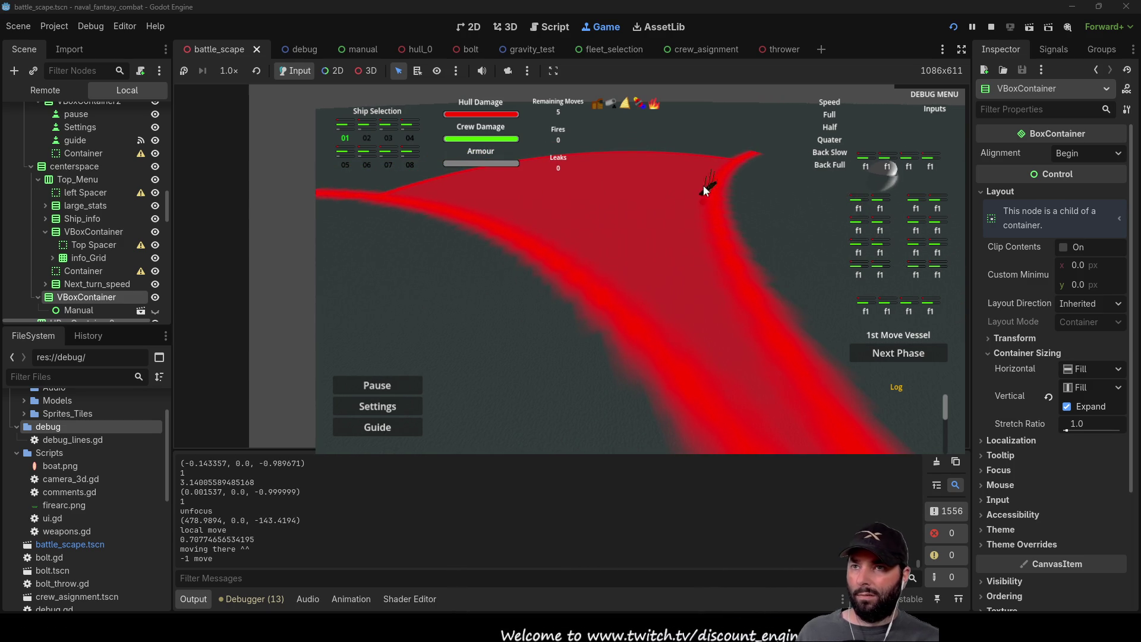
# Step: Pick new move targets on the sea, advance to the shooting phase, then stop the game
pyautogui.click(721, 293)
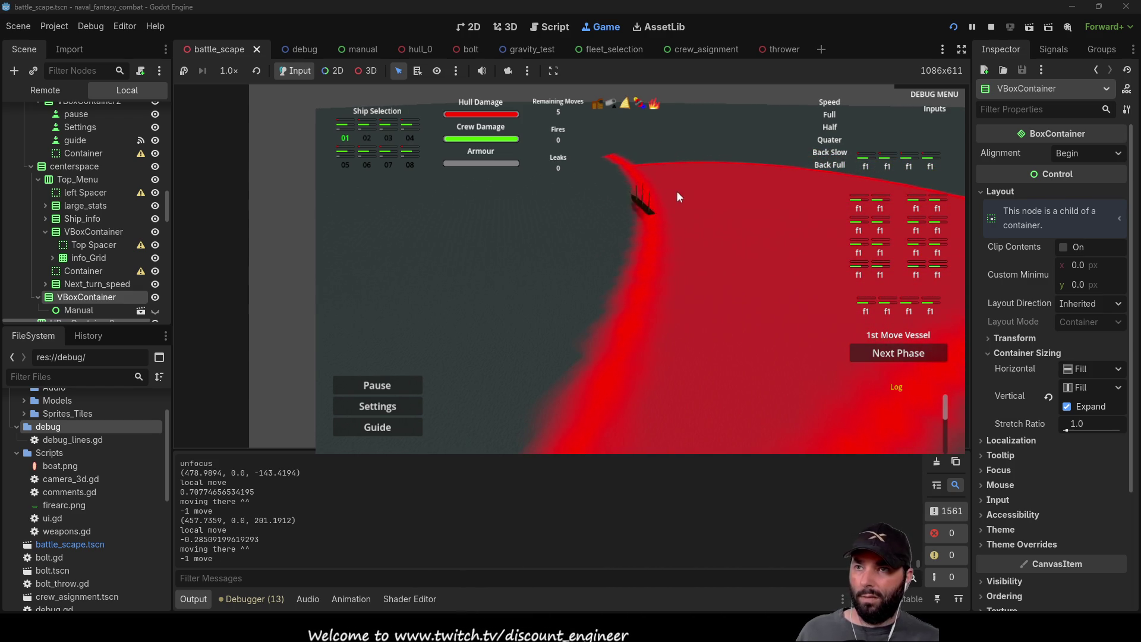
pyautogui.click(674, 199)
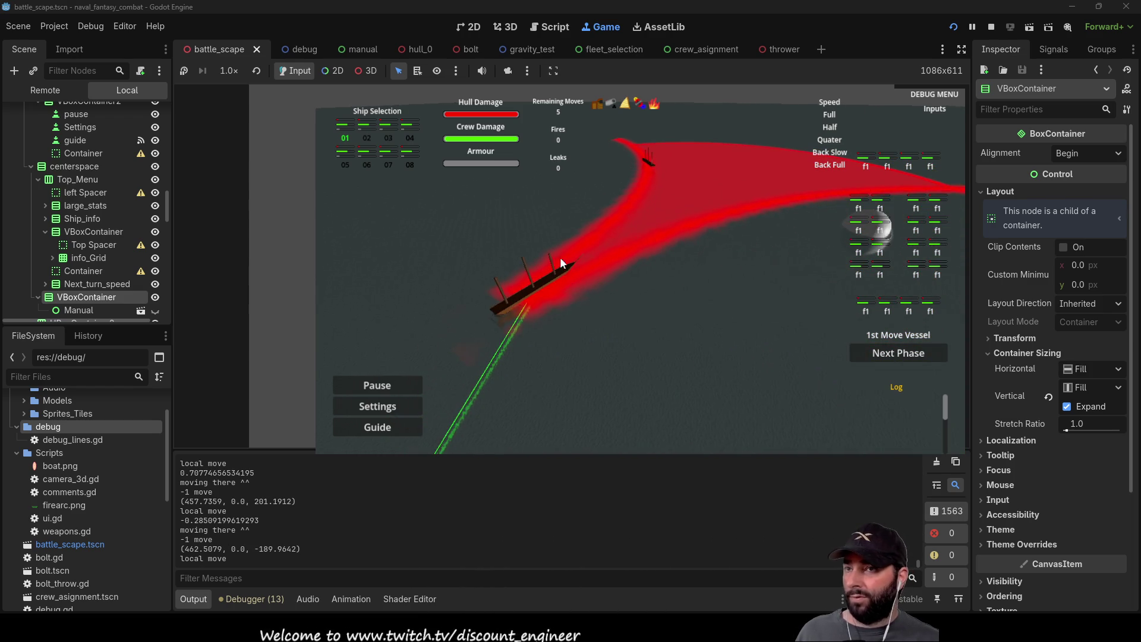
pyautogui.click(562, 265)
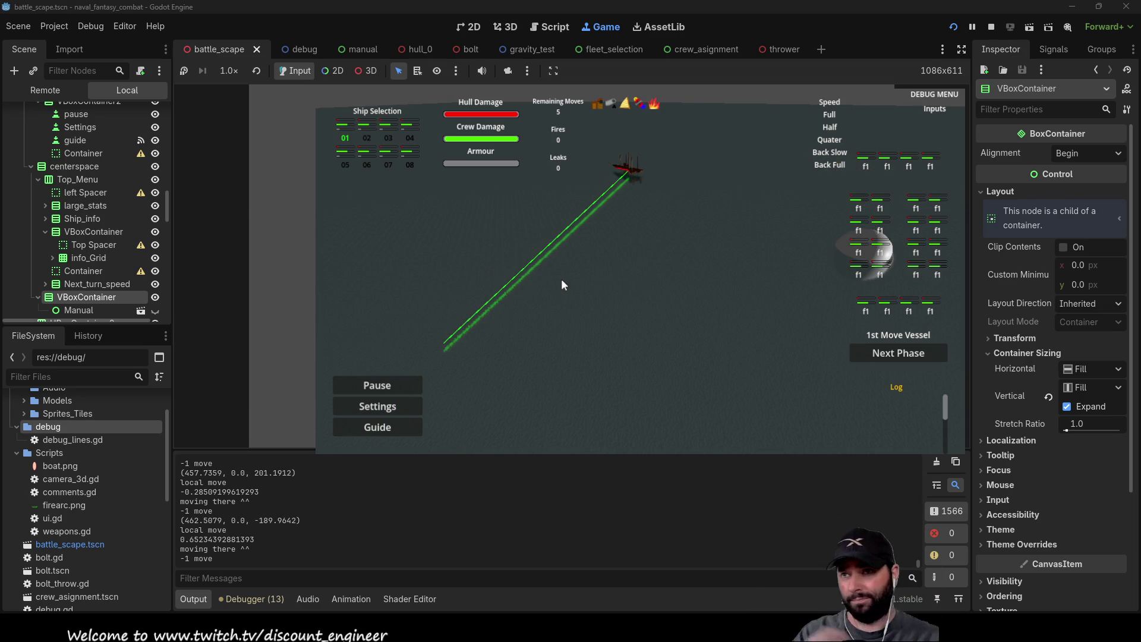
pyautogui.click(898, 353)
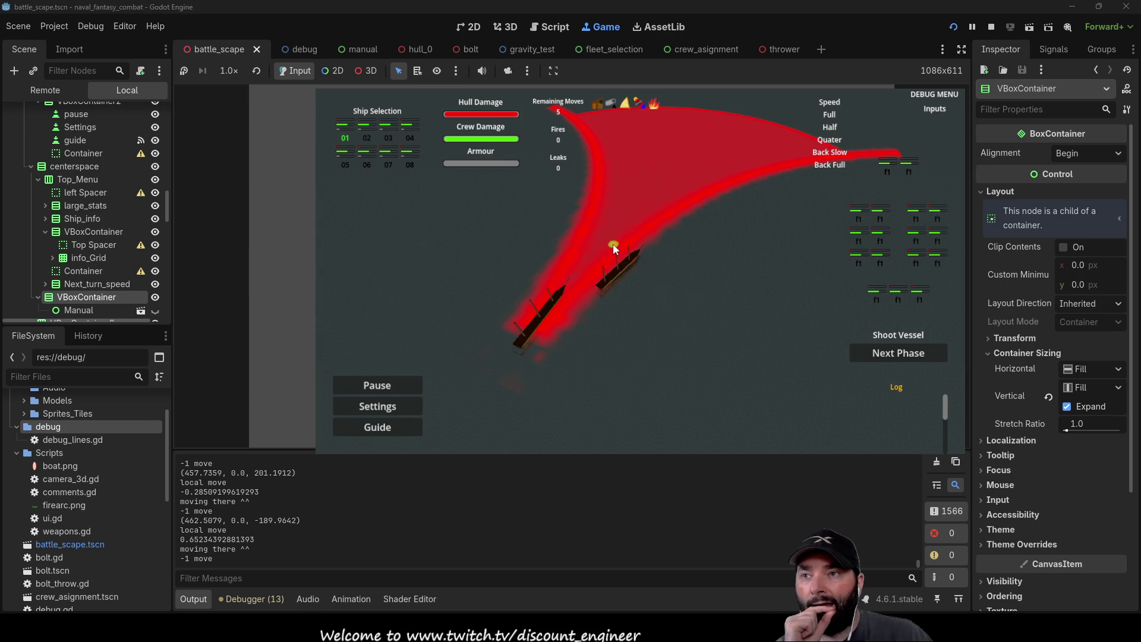
pyautogui.click(991, 27)
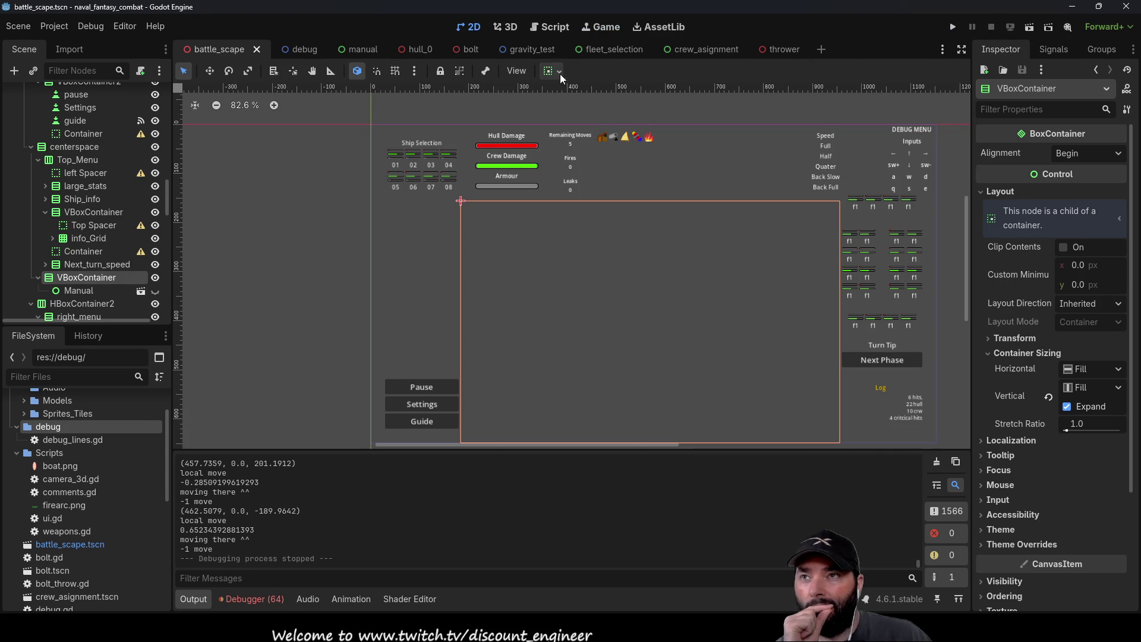
# Step: Switch from camera_3d.gd to the turn.gd script
pyautogui.click(550, 27)
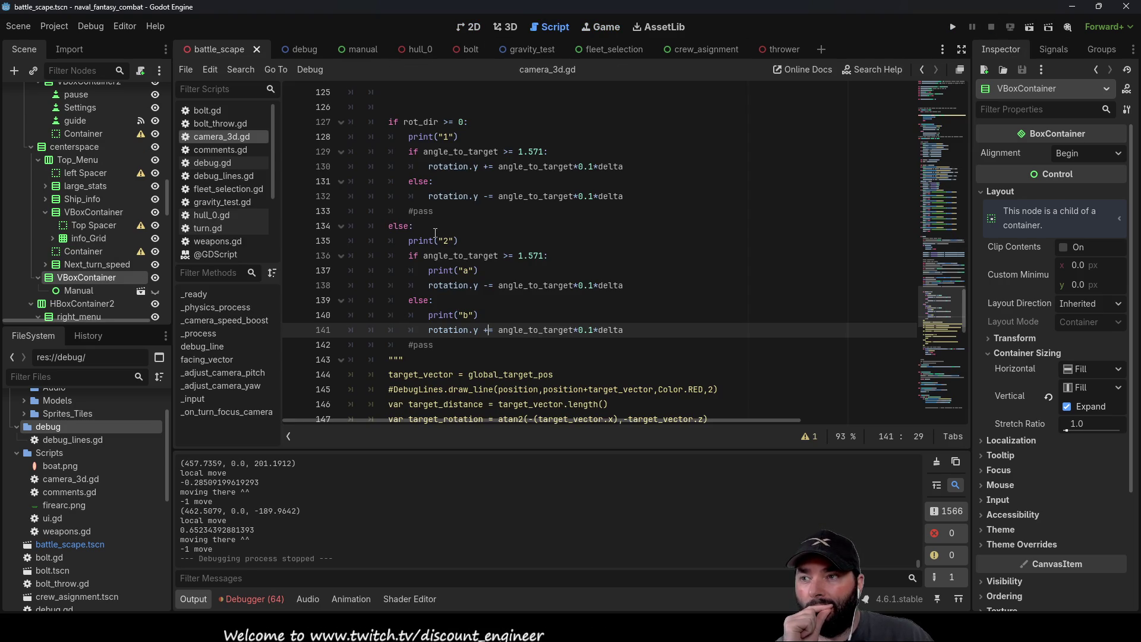
pyautogui.scroll(-7, 437, 235)
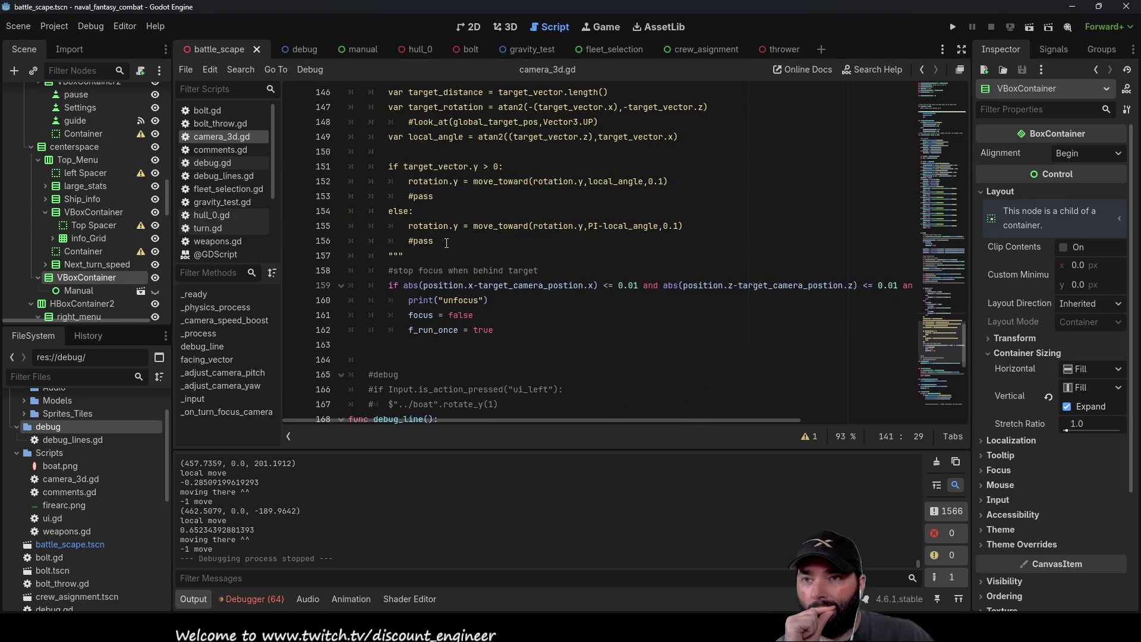
pyautogui.scroll(-7, 449, 245)
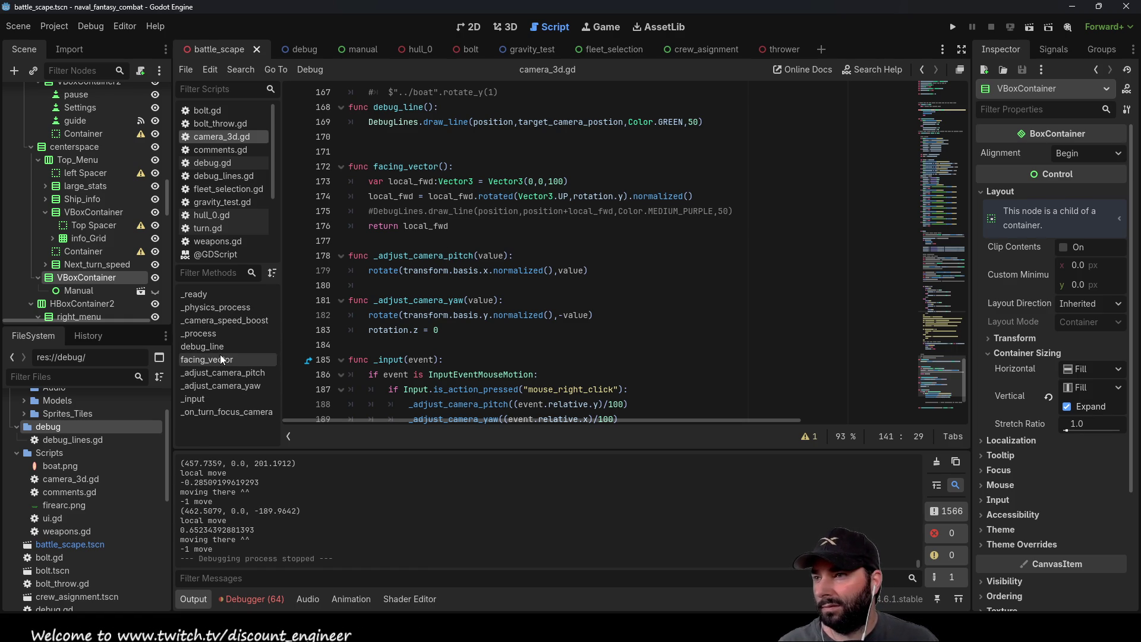
pyautogui.click(212, 229)
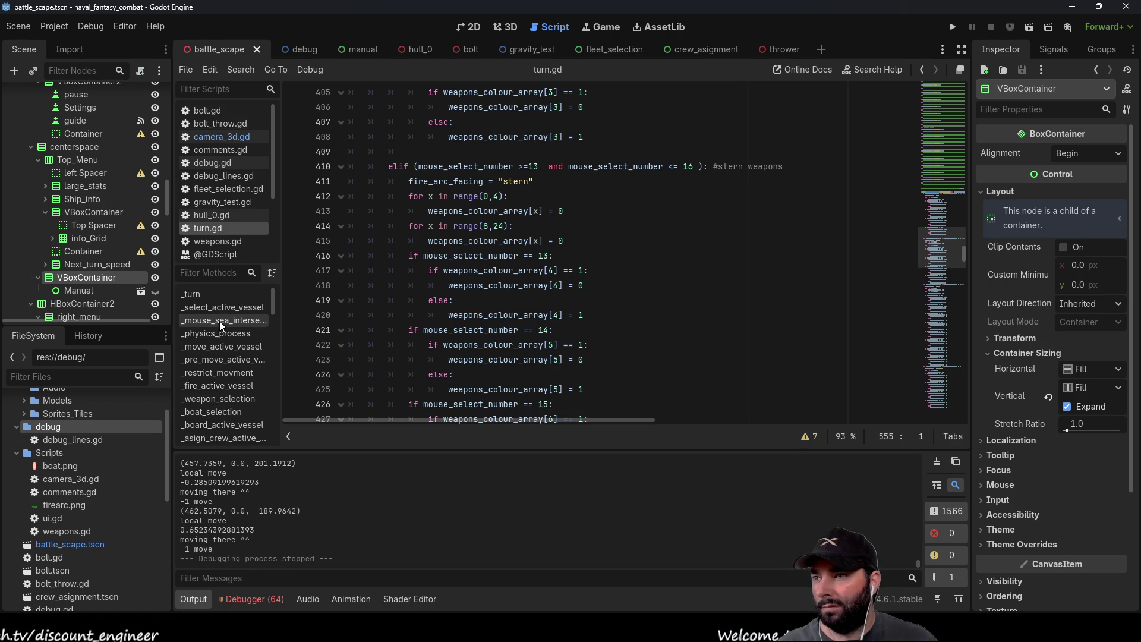
# Step: Look over the _move_active_vessel function in turn.gd
pyautogui.click(224, 346)
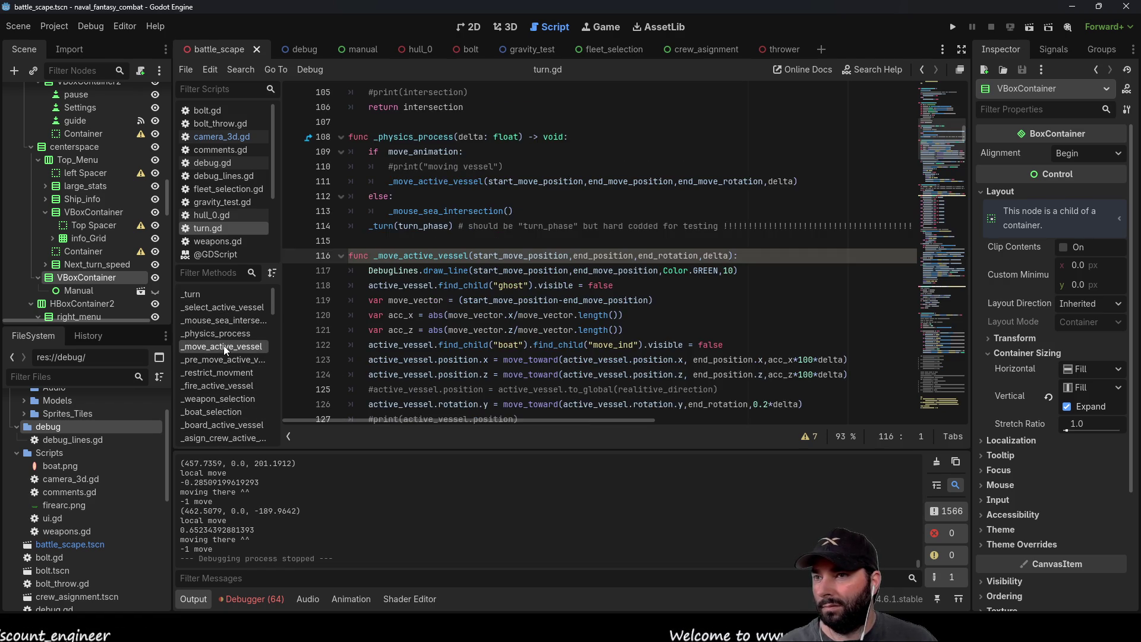
pyautogui.scroll(-10, 528, 335)
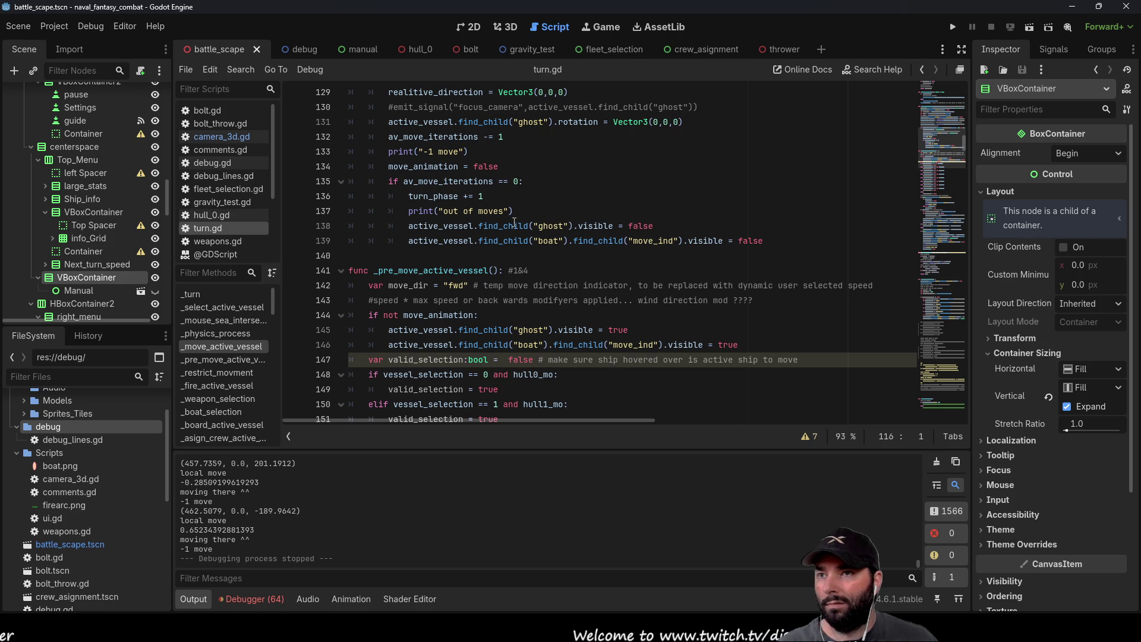
pyautogui.scroll(2, 513, 225)
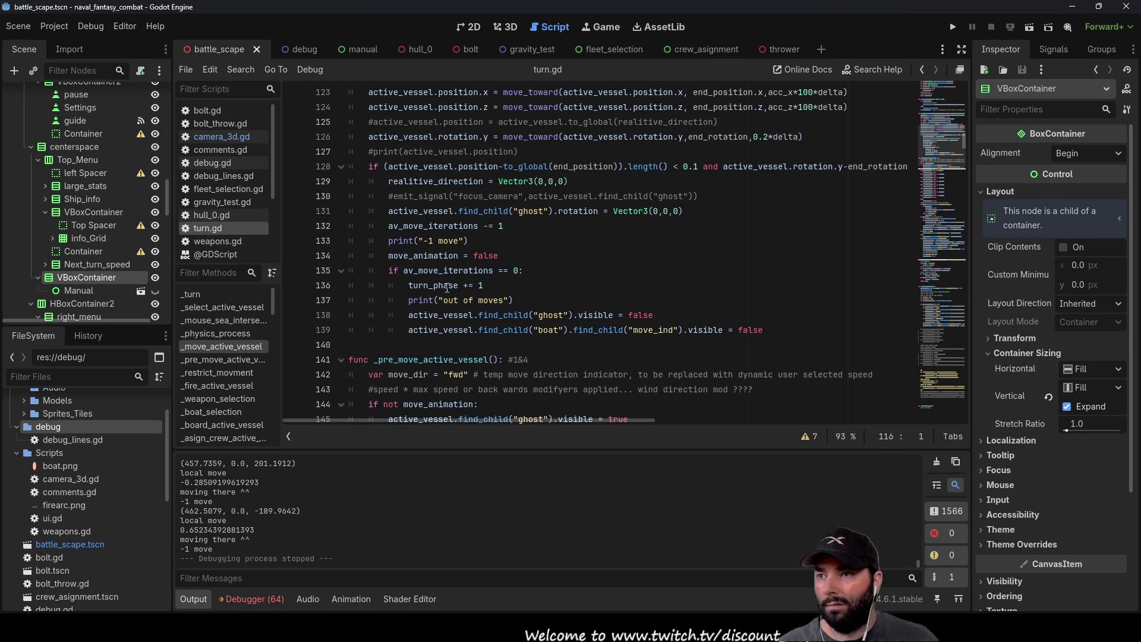
pyautogui.scroll(-6, 418, 277)
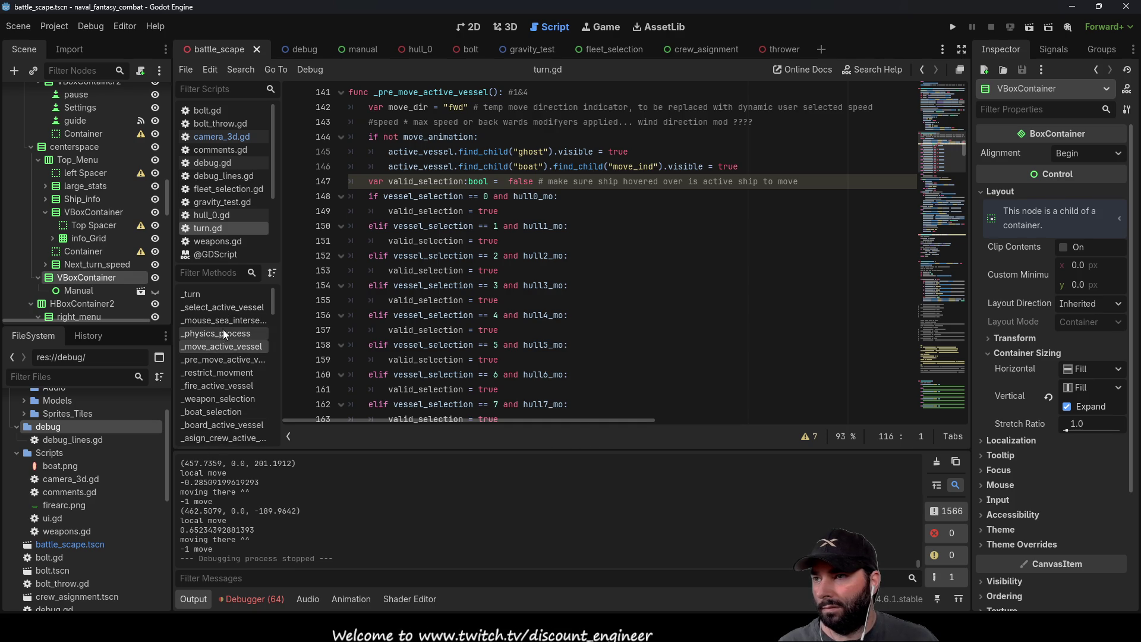
pyautogui.scroll(-3, 230, 412)
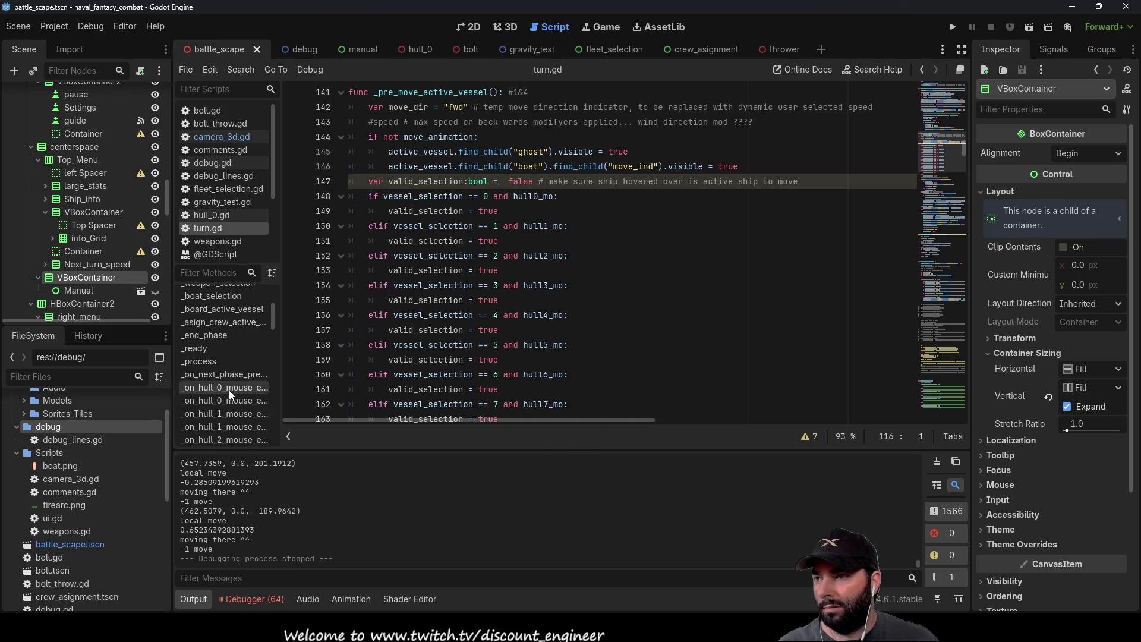
# Step: Browse the _end_phase, _process and _physics_process functions
pyautogui.click(222, 337)
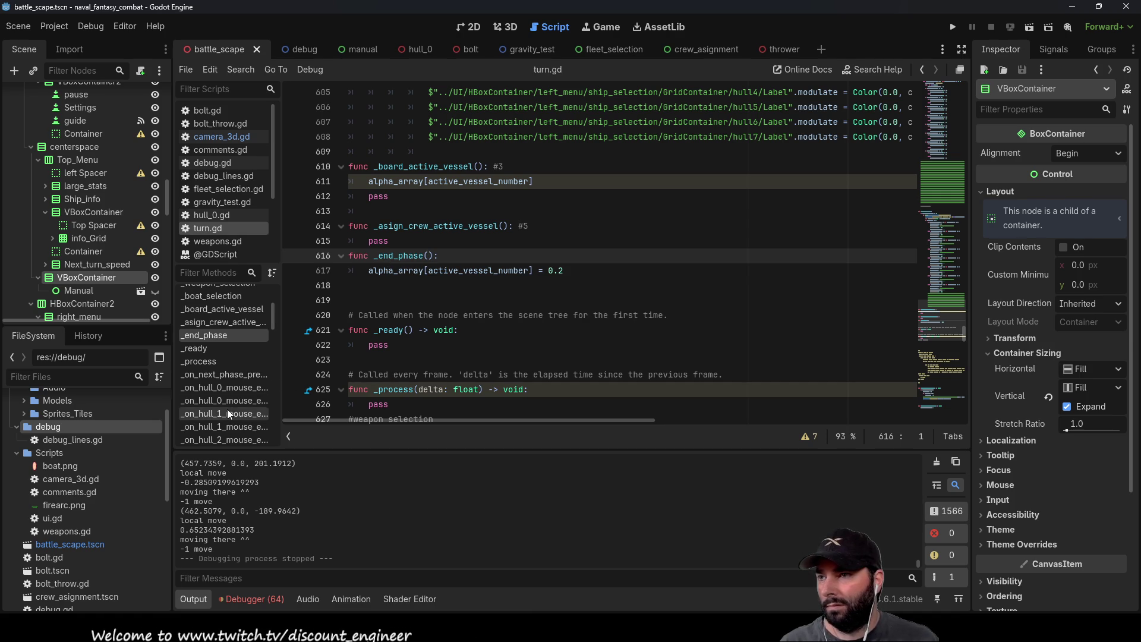
pyautogui.click(216, 362)
pyautogui.scroll(4, 232, 366)
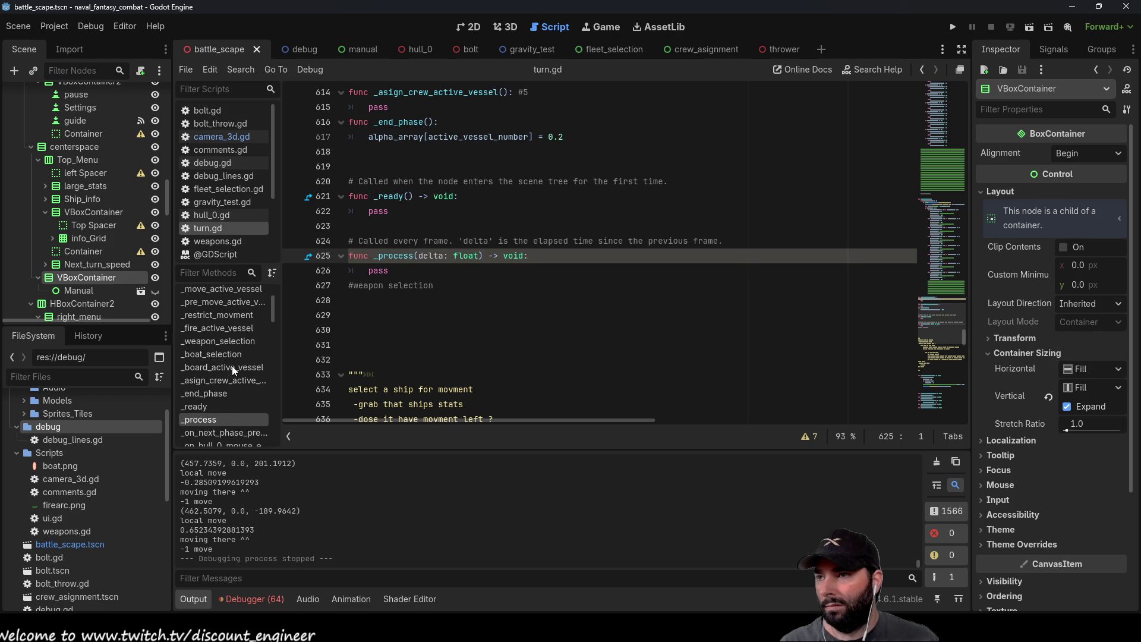
pyautogui.click(231, 316)
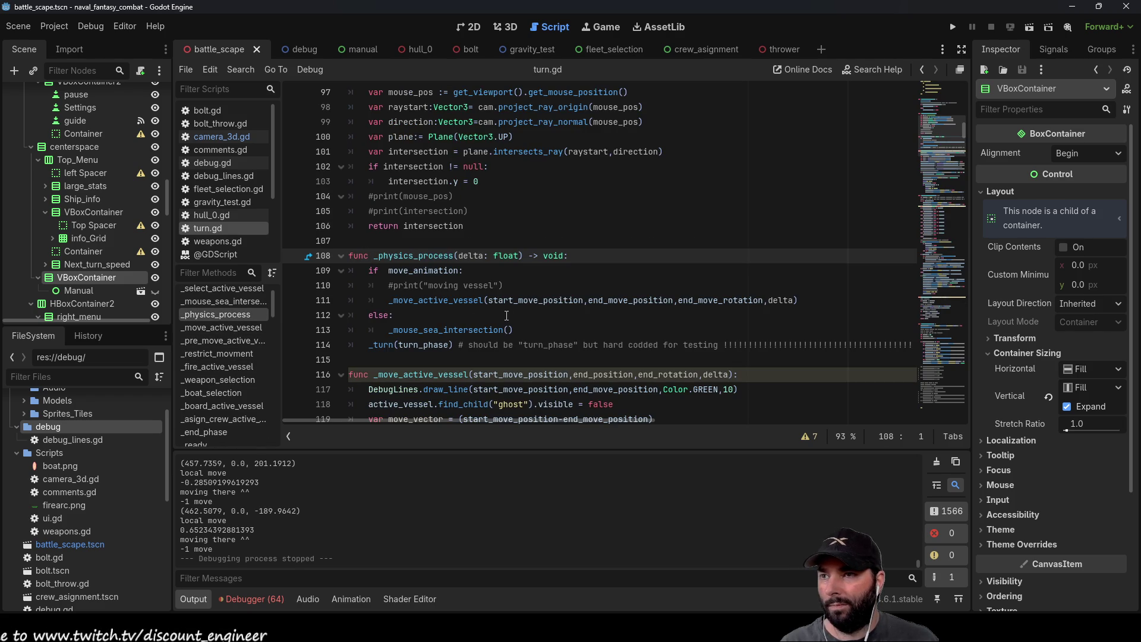
pyautogui.scroll(-2, 469, 286)
pyautogui.scroll(7, 471, 315)
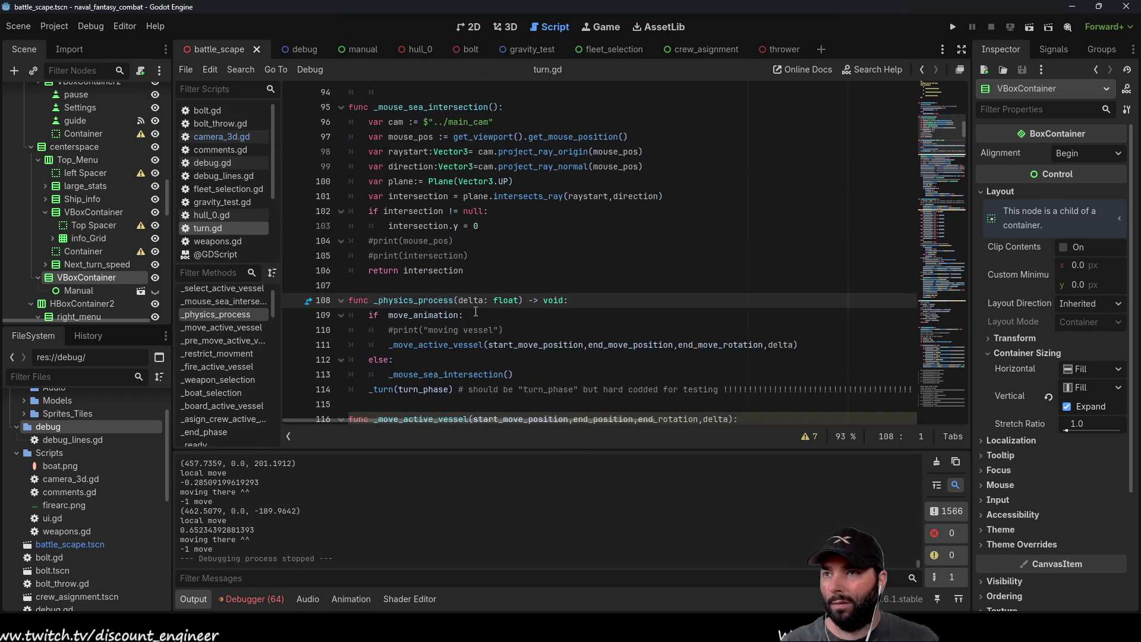
pyautogui.scroll(-6, 494, 322)
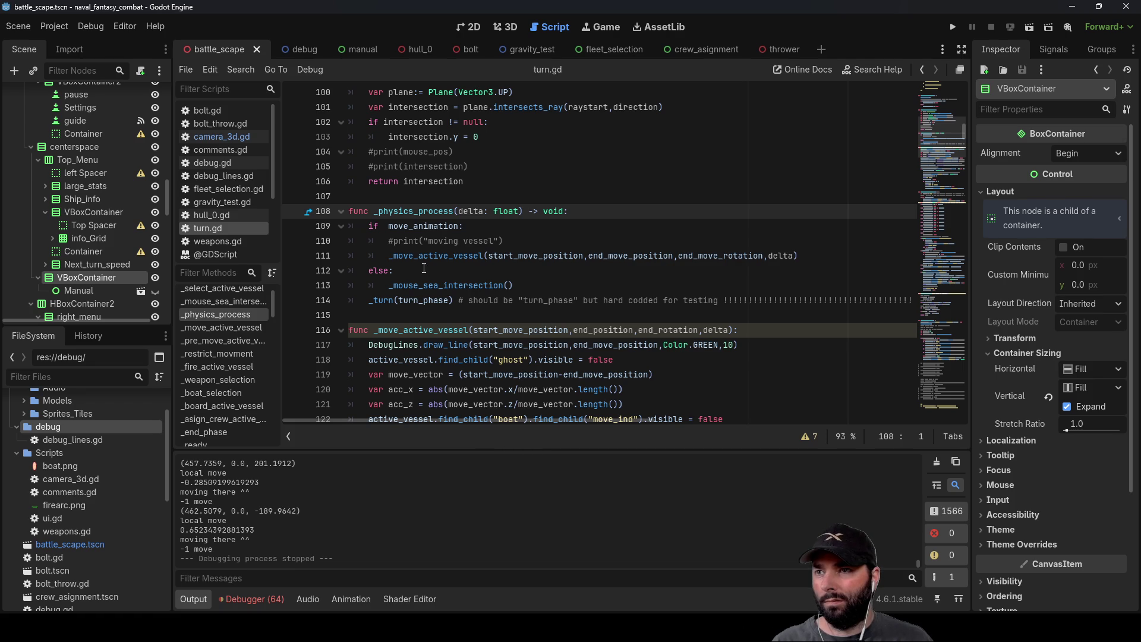
# Step: Select the _turn call on line 114 and read the _turn function definition
pyautogui.doubleClick(382, 300)
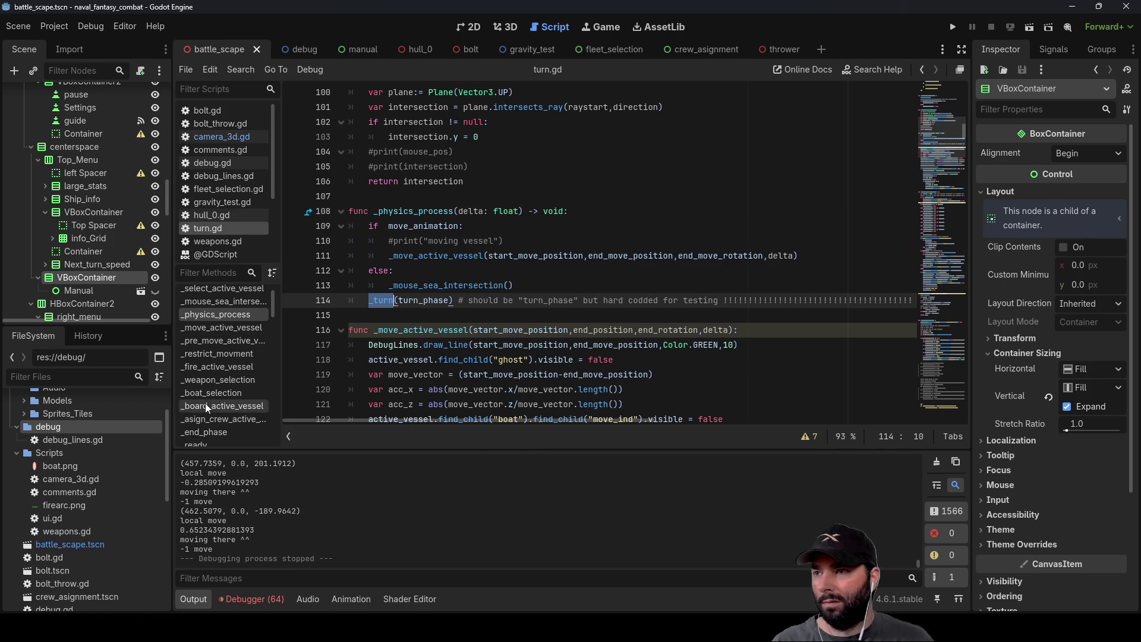
pyautogui.scroll(2, 208, 410)
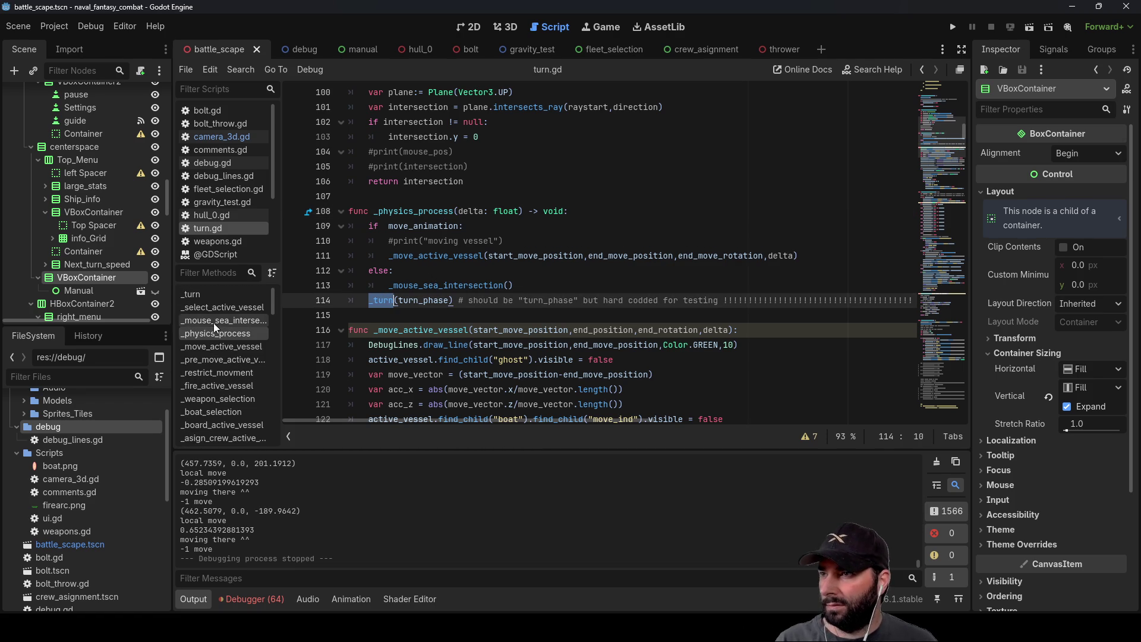
pyautogui.click(209, 294)
pyautogui.scroll(-7, 523, 307)
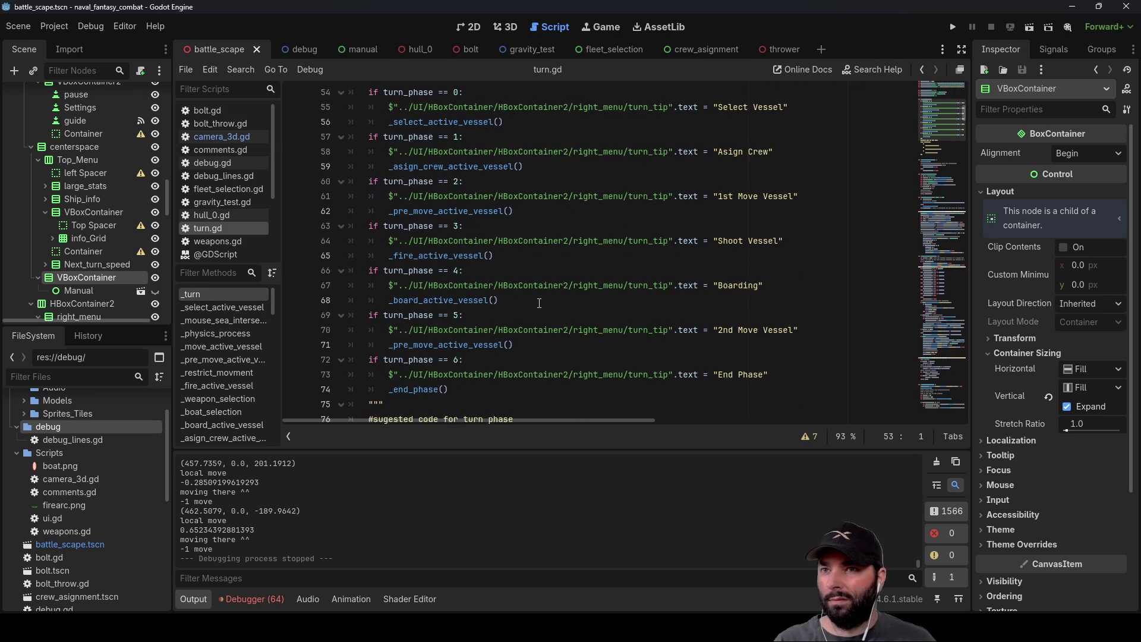
pyautogui.scroll(-6, 518, 317)
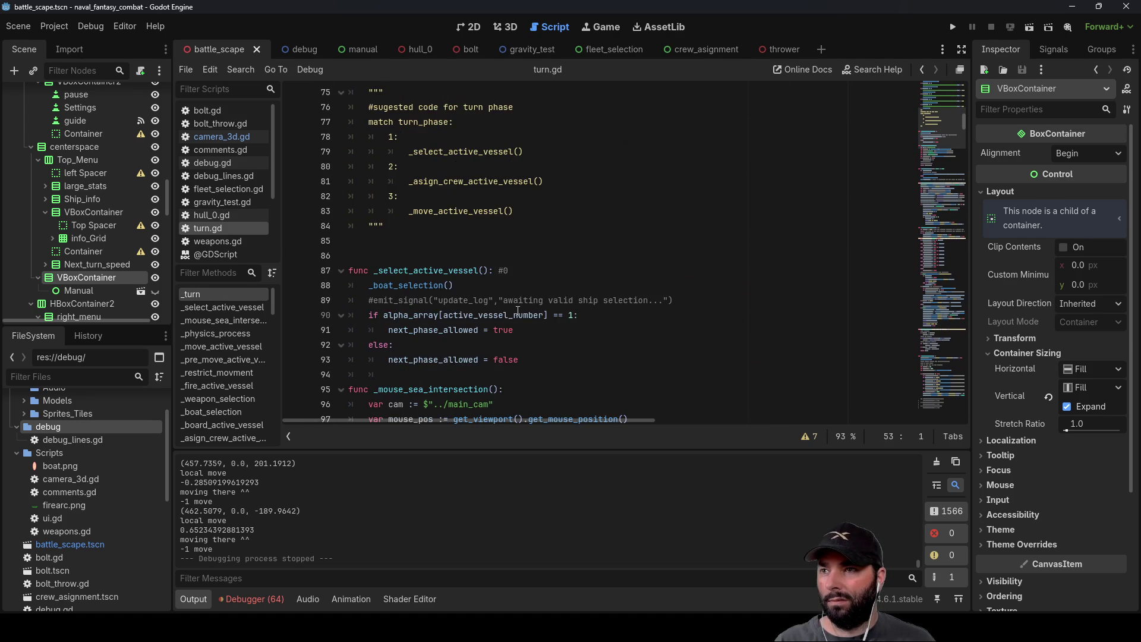
pyautogui.scroll(10, 516, 299)
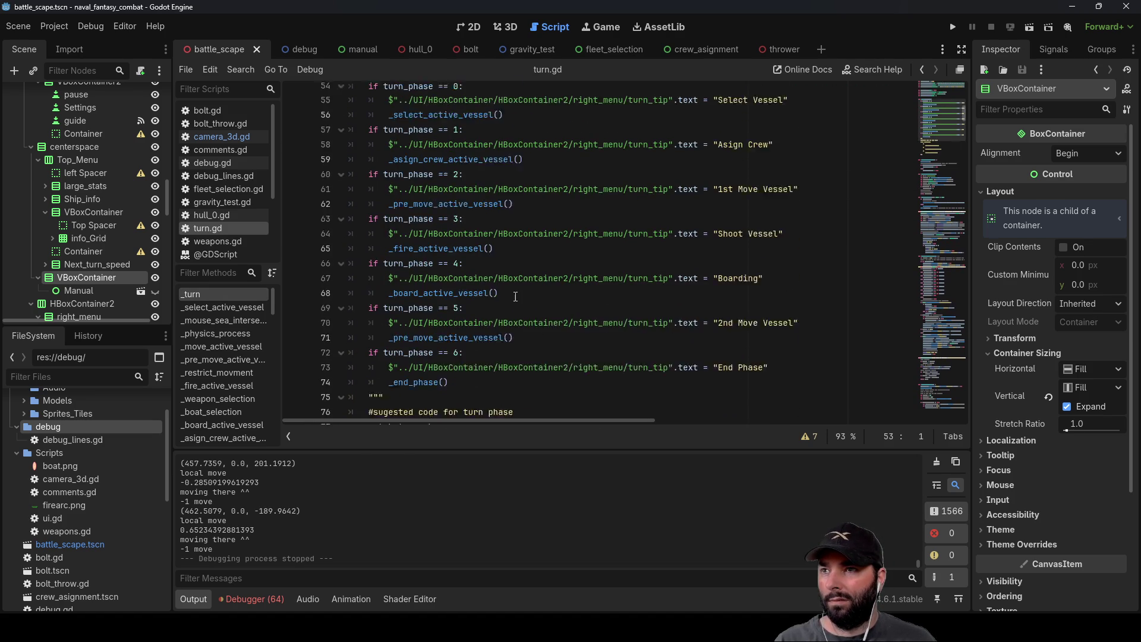
pyautogui.scroll(-2, 514, 296)
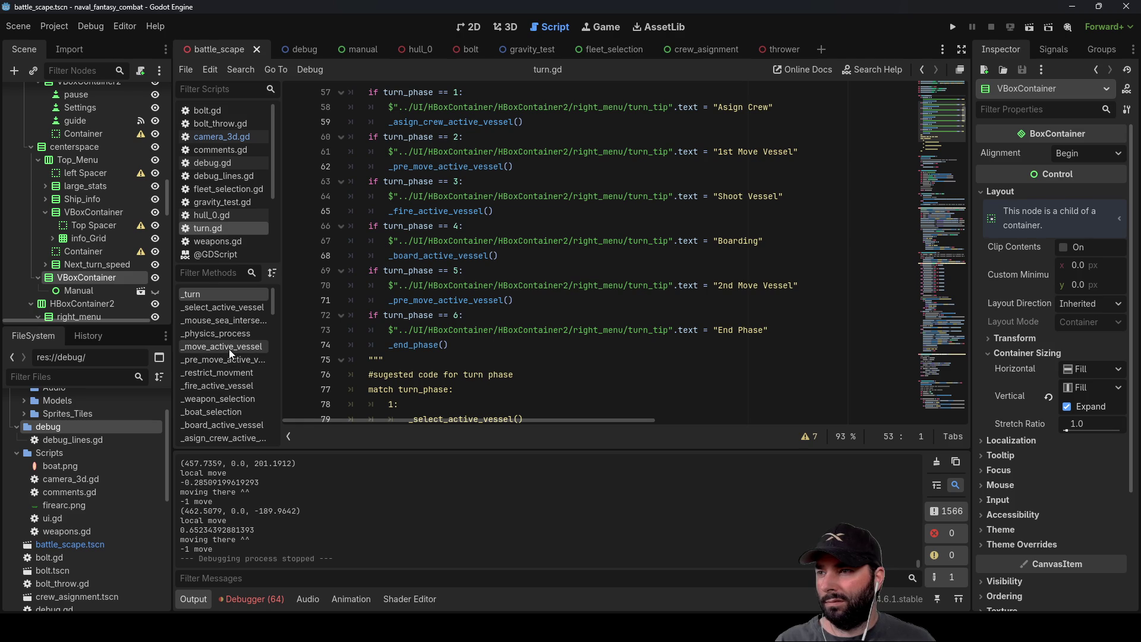
pyautogui.scroll(-2, 232, 329)
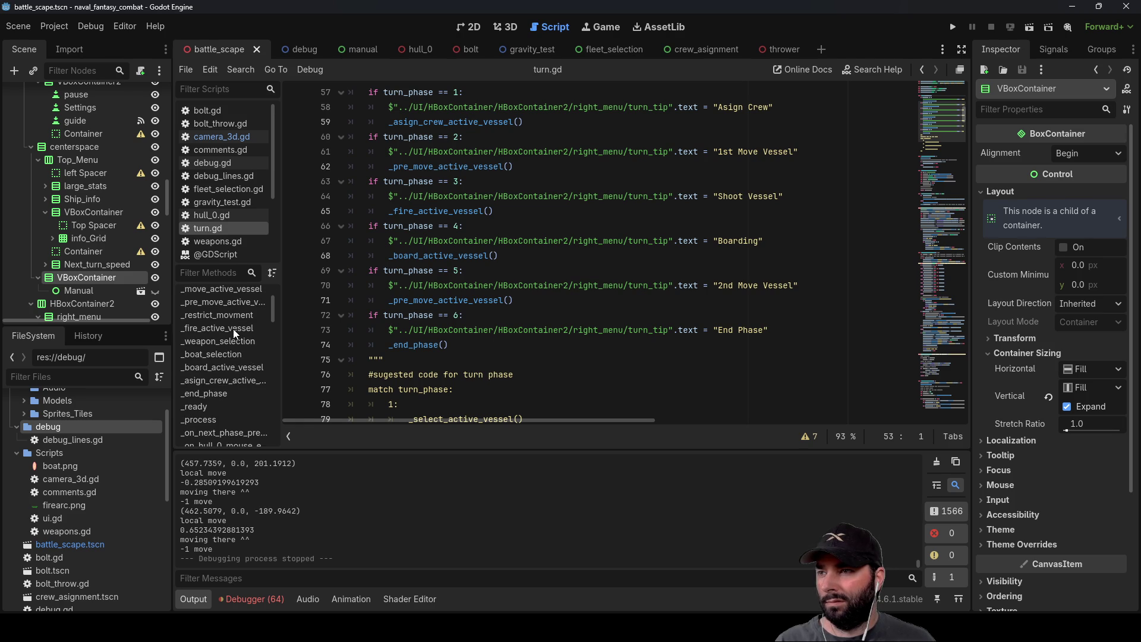
# Step: Select _process through the weapon selection comment, then return to _turn
pyautogui.click(214, 418)
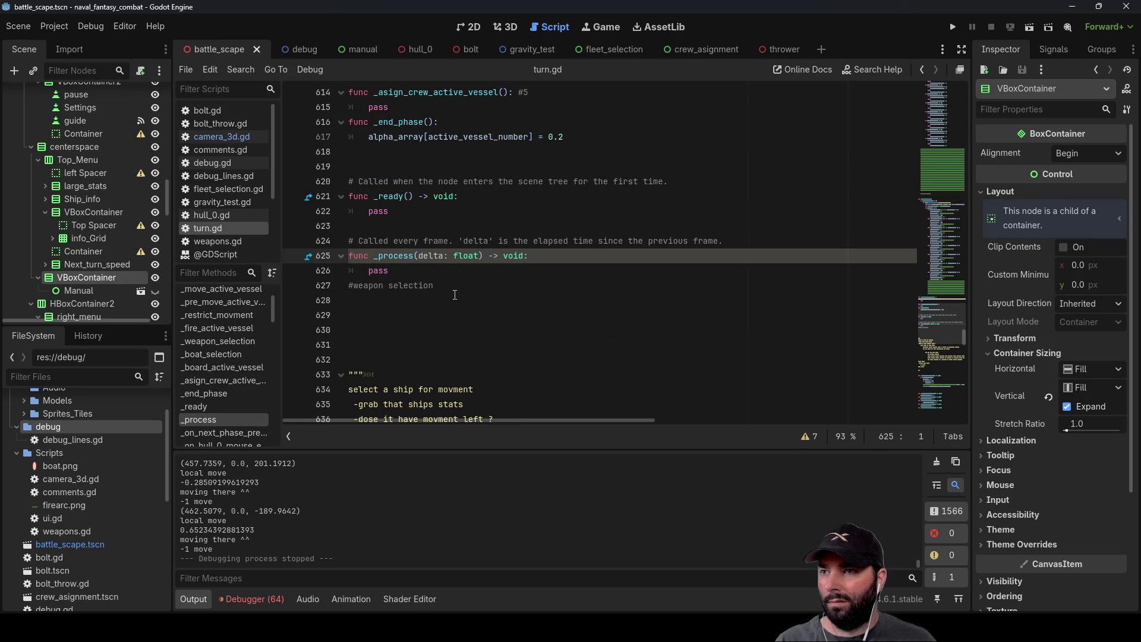
pyautogui.moveTo(451, 287); pyautogui.dragTo(349, 255)
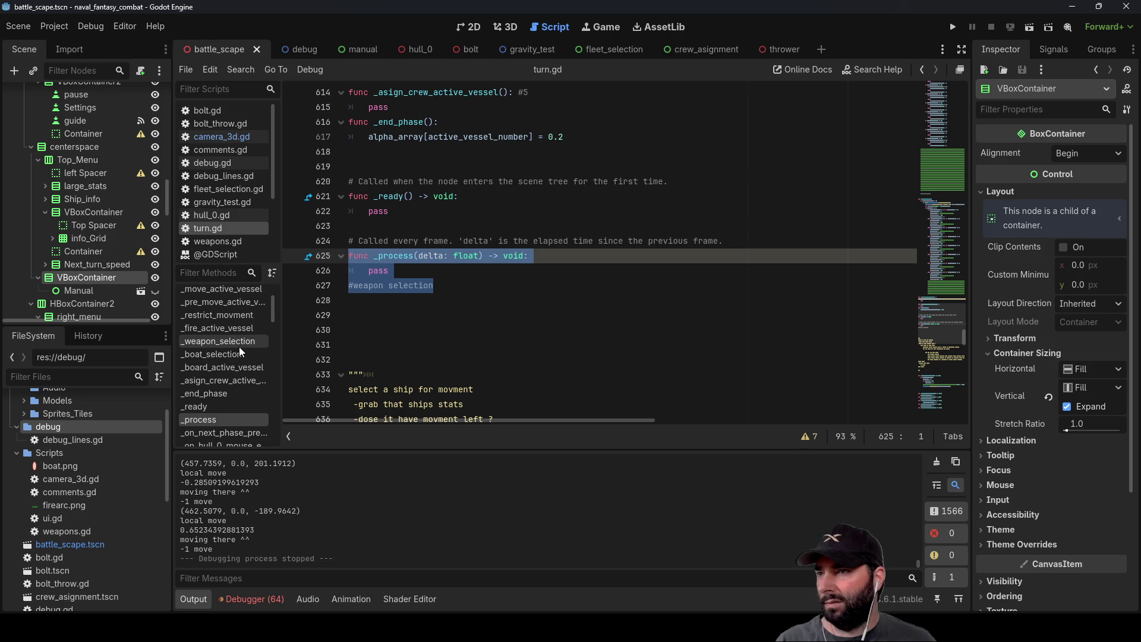
pyautogui.scroll(3, 440, 340)
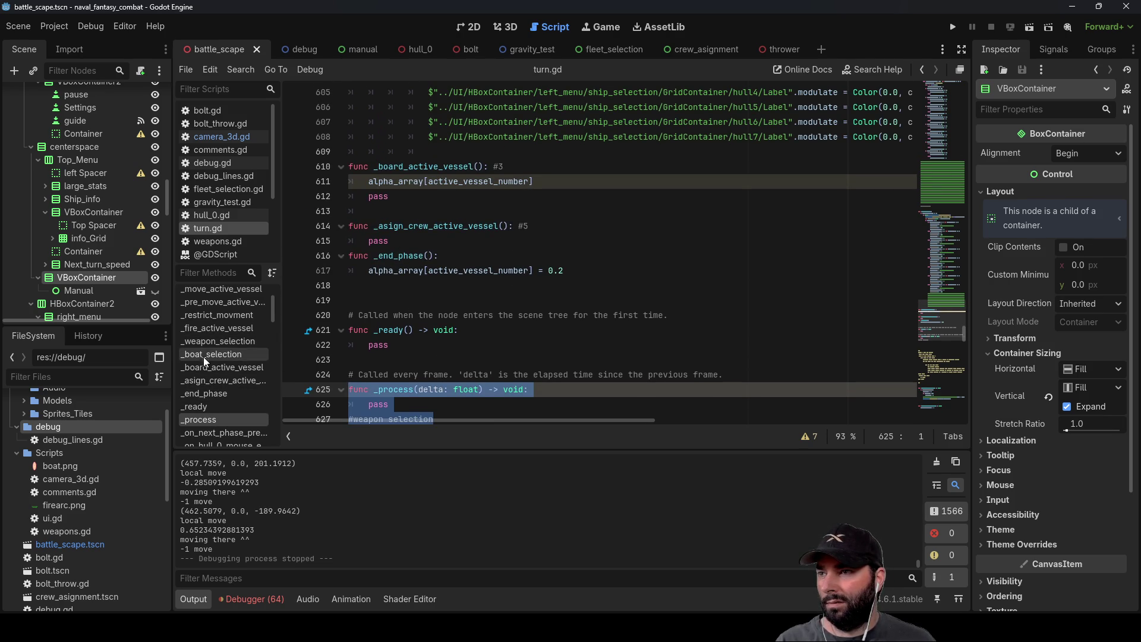
pyautogui.scroll(2, 220, 372)
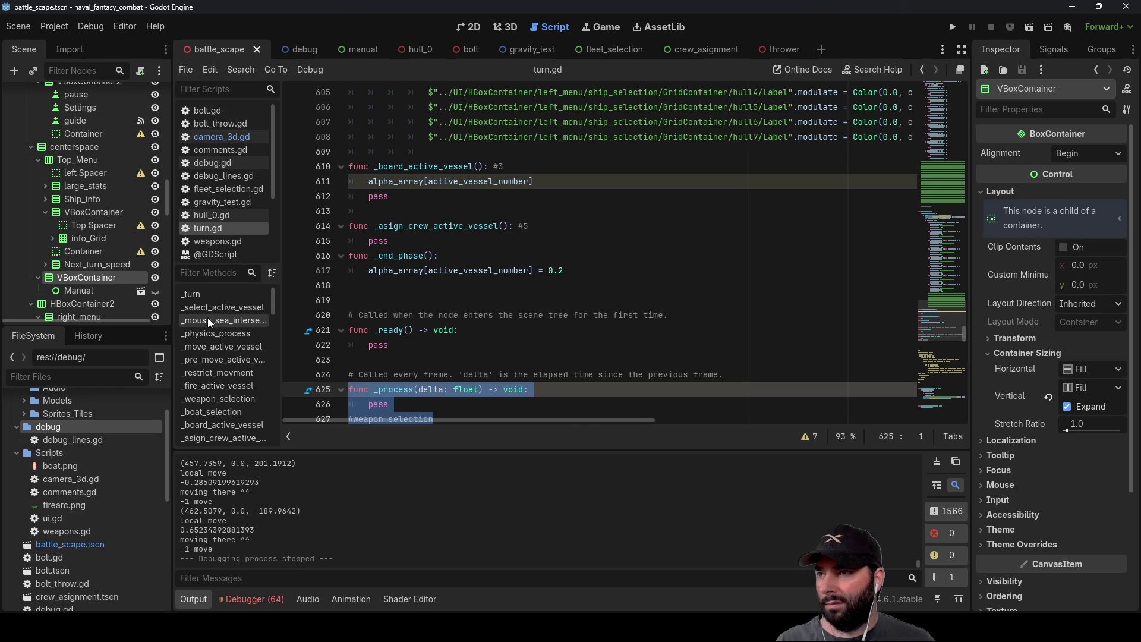
pyautogui.click(203, 296)
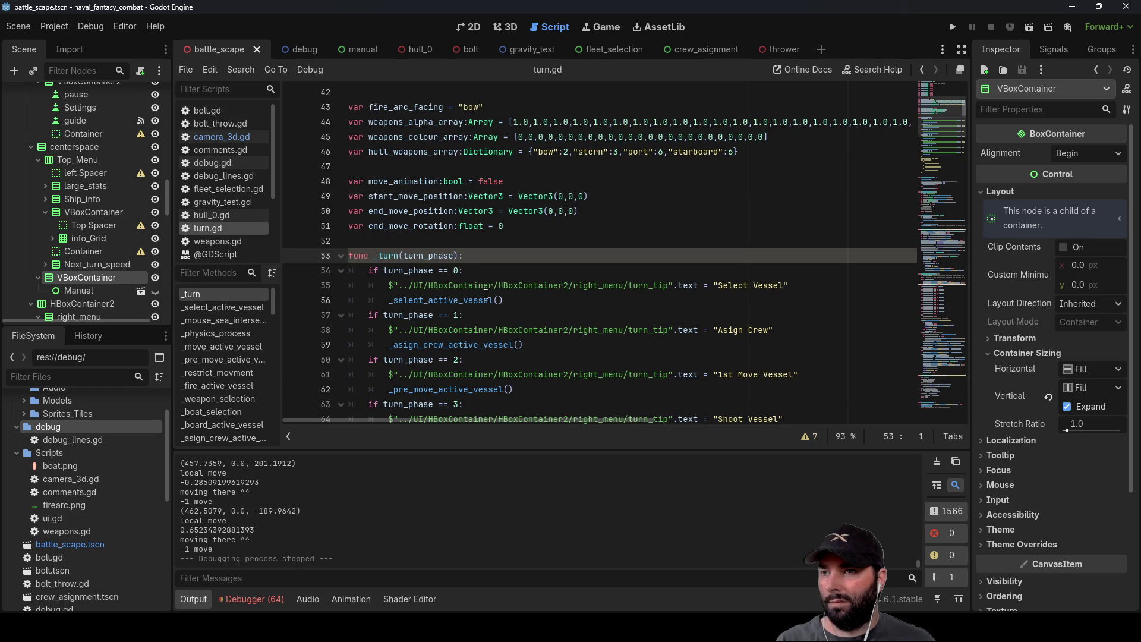
# Step: Highlight _pre_move_active_vessel and scroll through its uses in the movement code
pyautogui.scroll(-3, 446, 389)
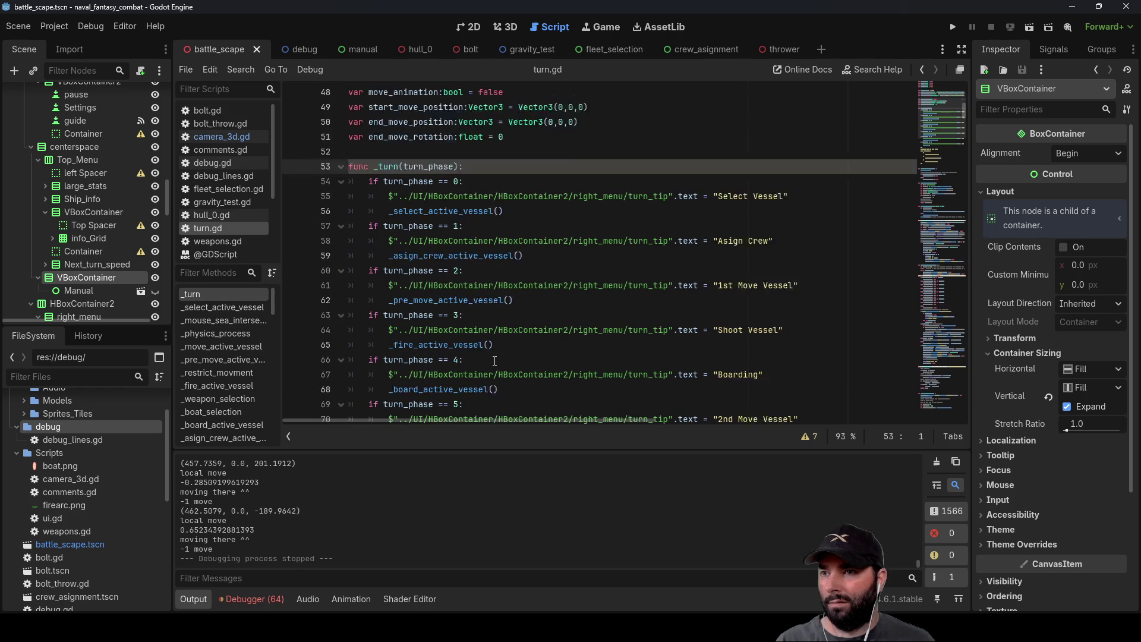
pyautogui.doubleClick(441, 254)
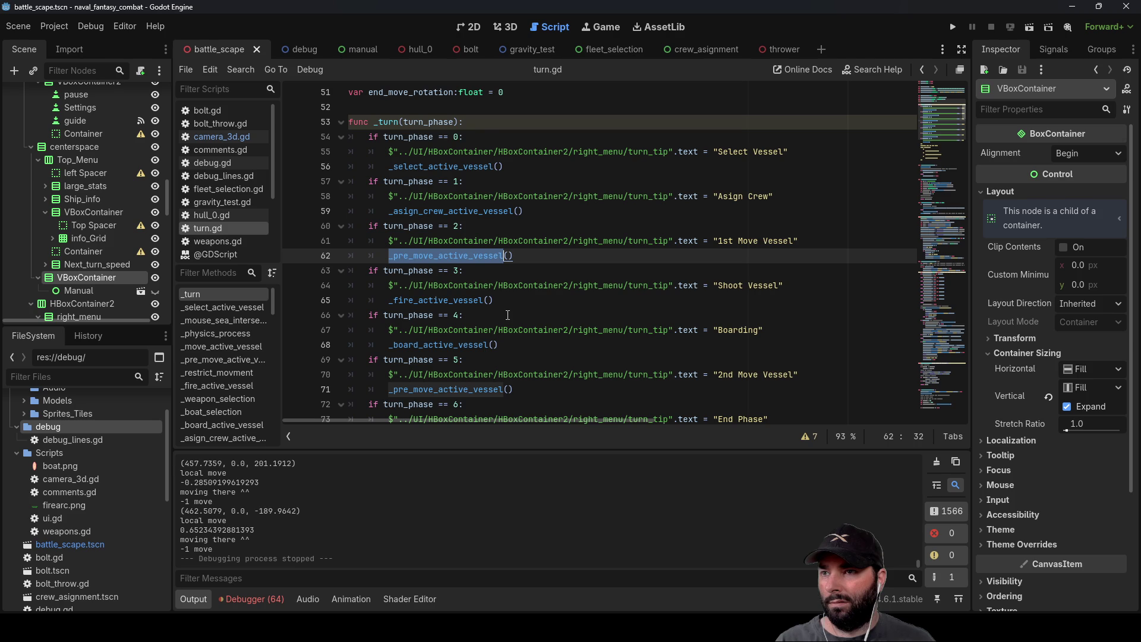
pyautogui.scroll(-15, 509, 315)
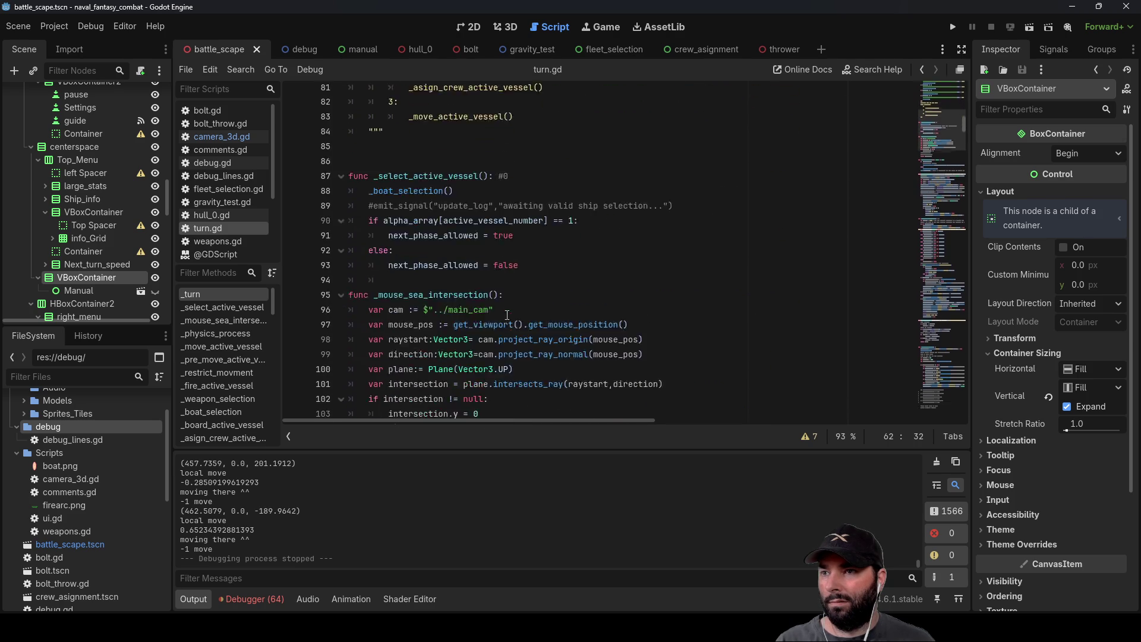
pyautogui.scroll(-6, 507, 313)
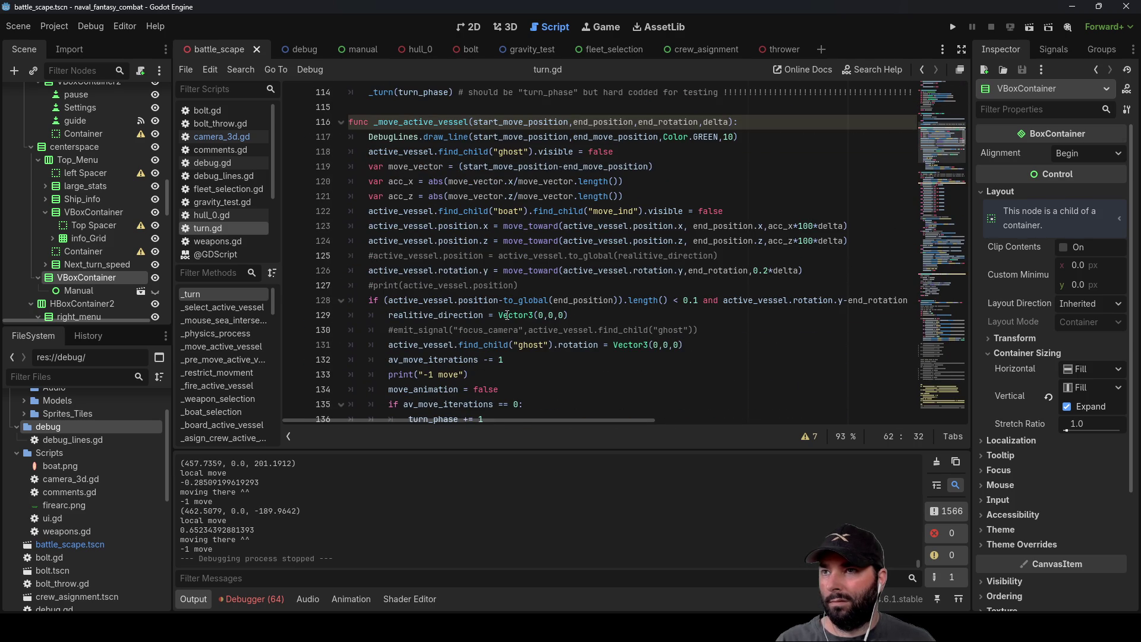
pyautogui.scroll(-1, 507, 315)
pyautogui.scroll(-6, 507, 315)
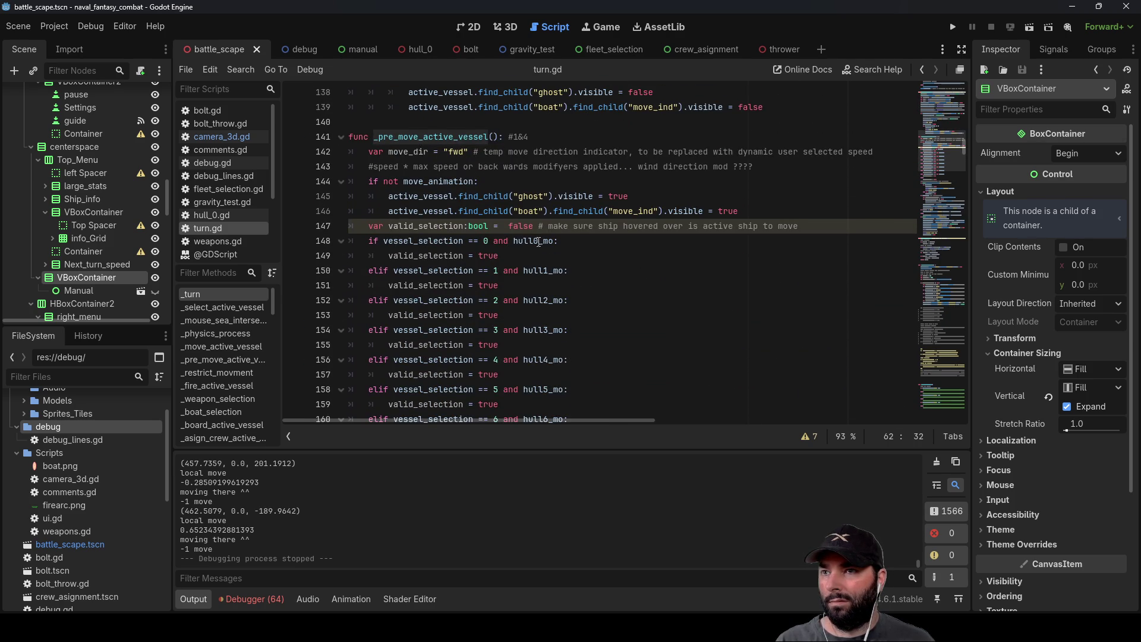
pyautogui.scroll(-5, 530, 269)
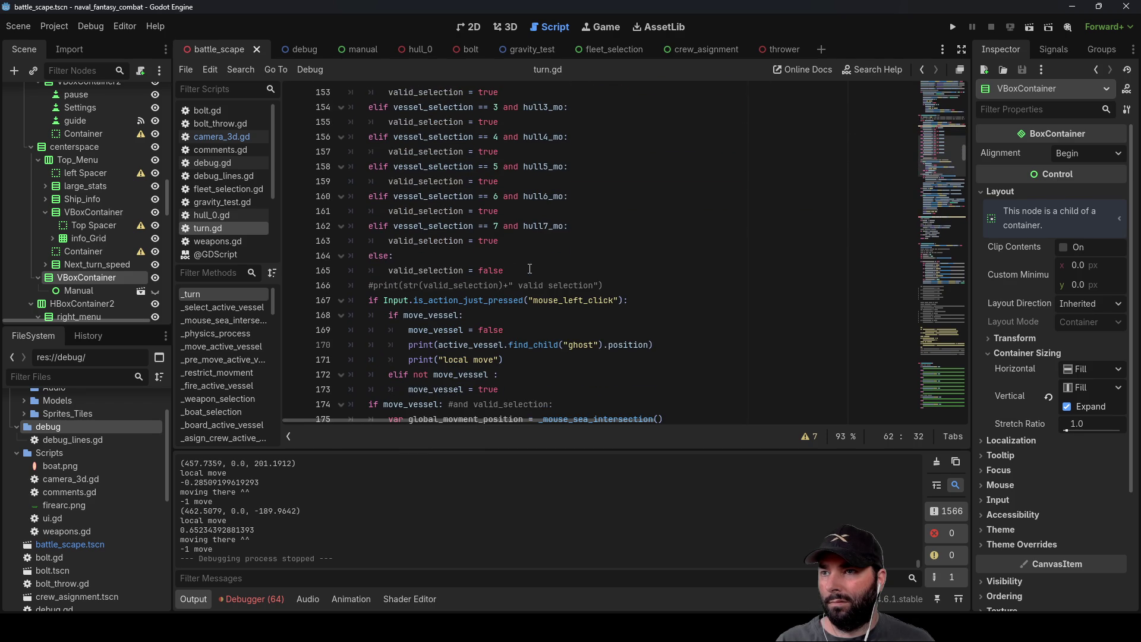
pyautogui.scroll(-1, 424, 268)
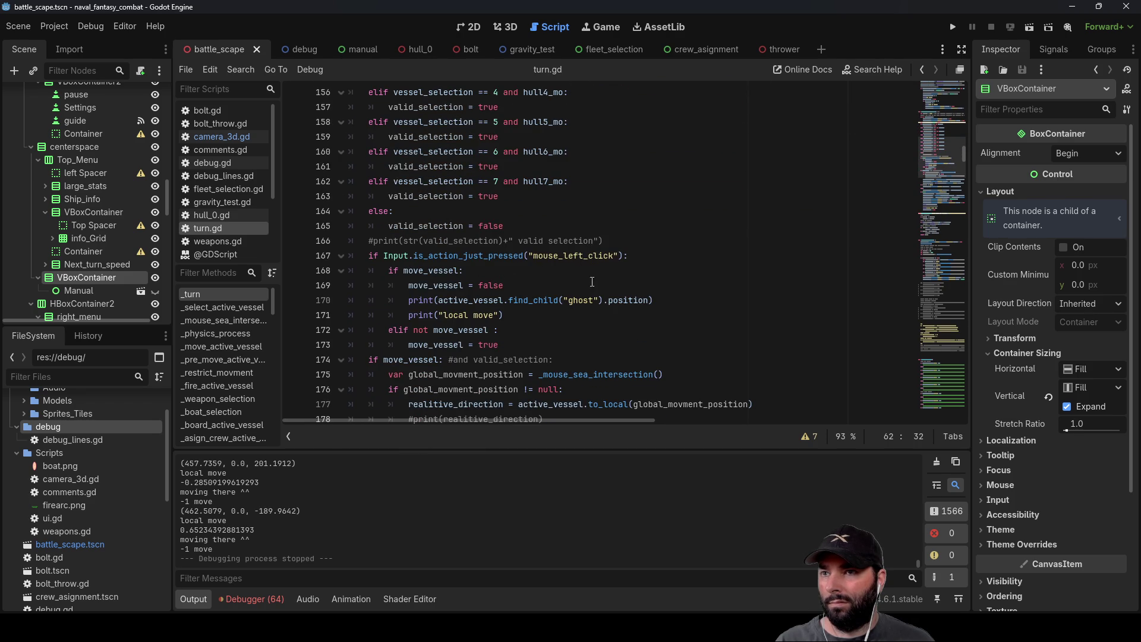
pyautogui.scroll(-6, 589, 273)
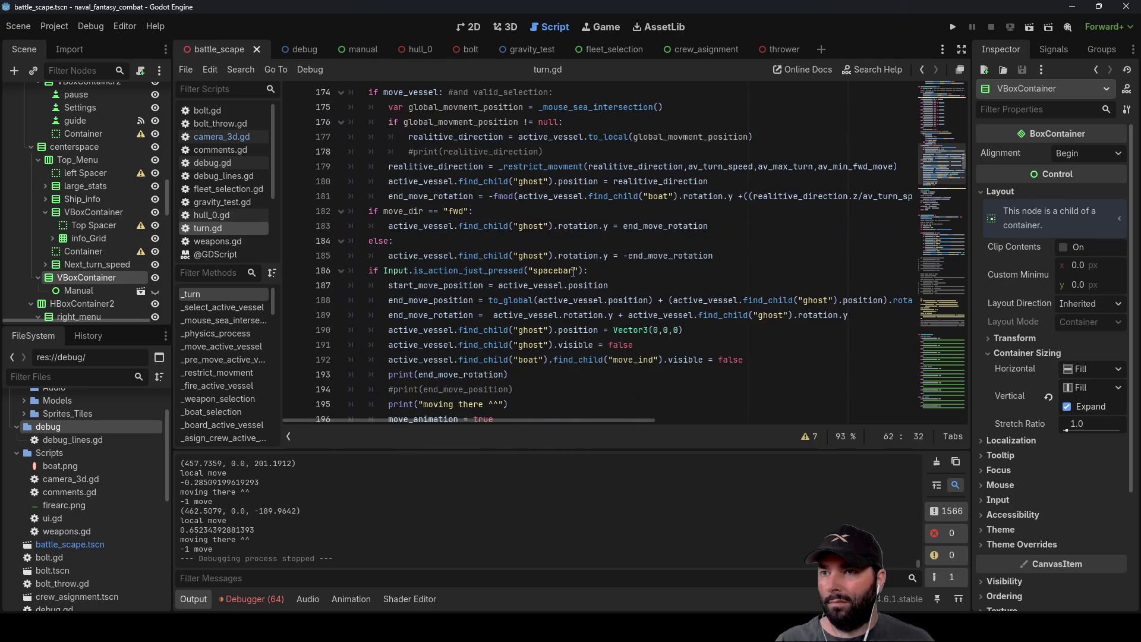
# Step: Finish scanning the turn-phase code and bring up _on_next_phase_pressed
pyautogui.scroll(-2, 574, 272)
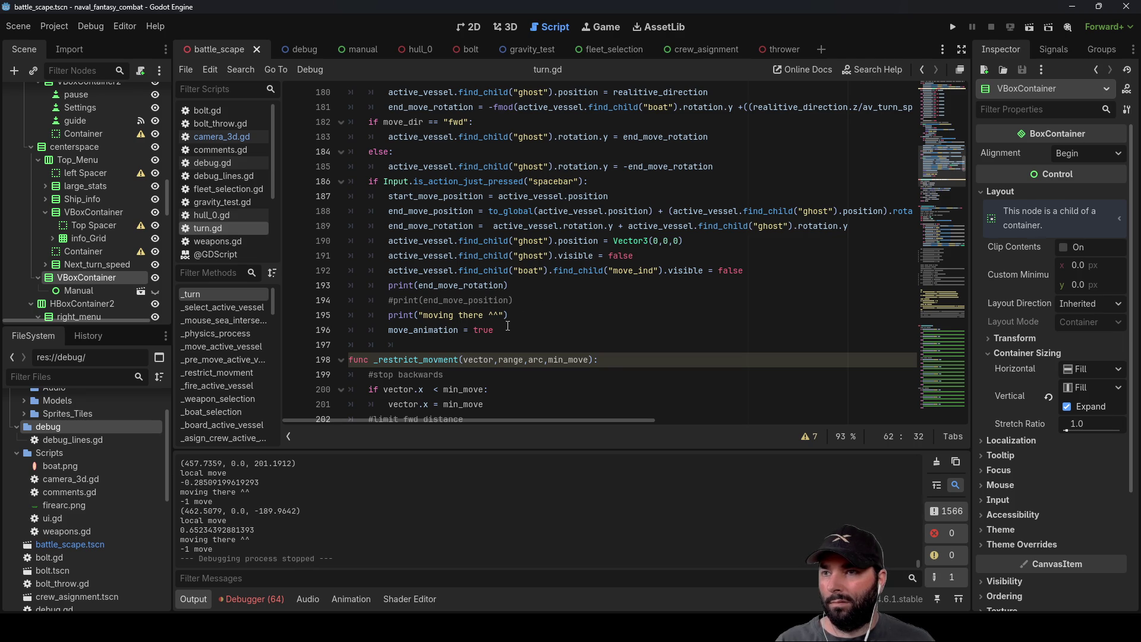
pyautogui.scroll(-2, 561, 277)
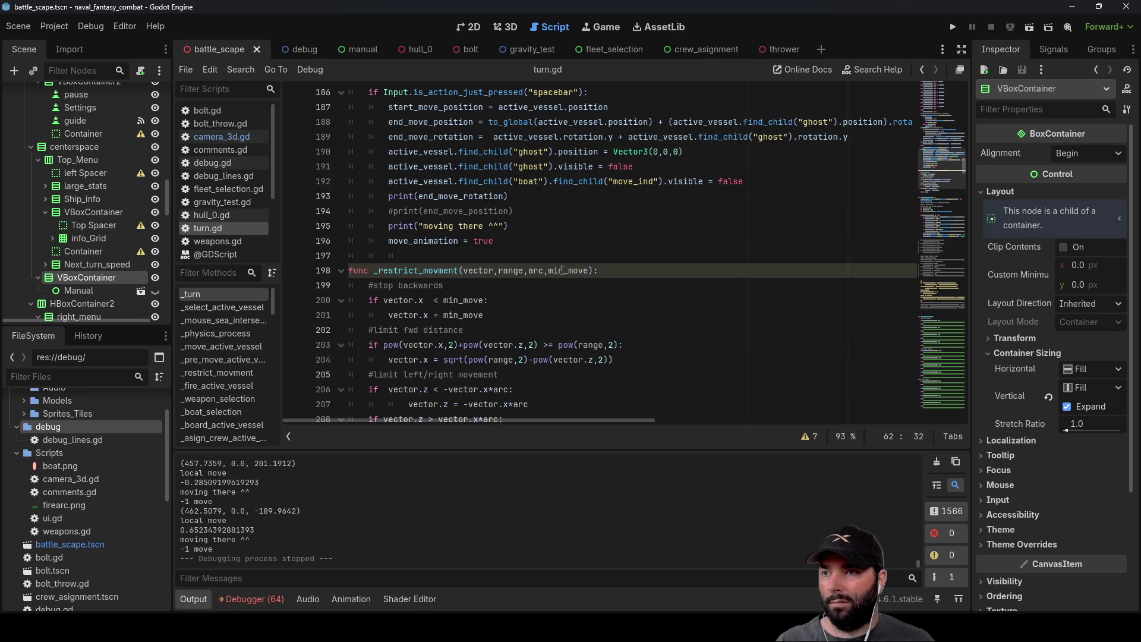
pyautogui.scroll(2, 562, 270)
pyautogui.scroll(-10, 230, 376)
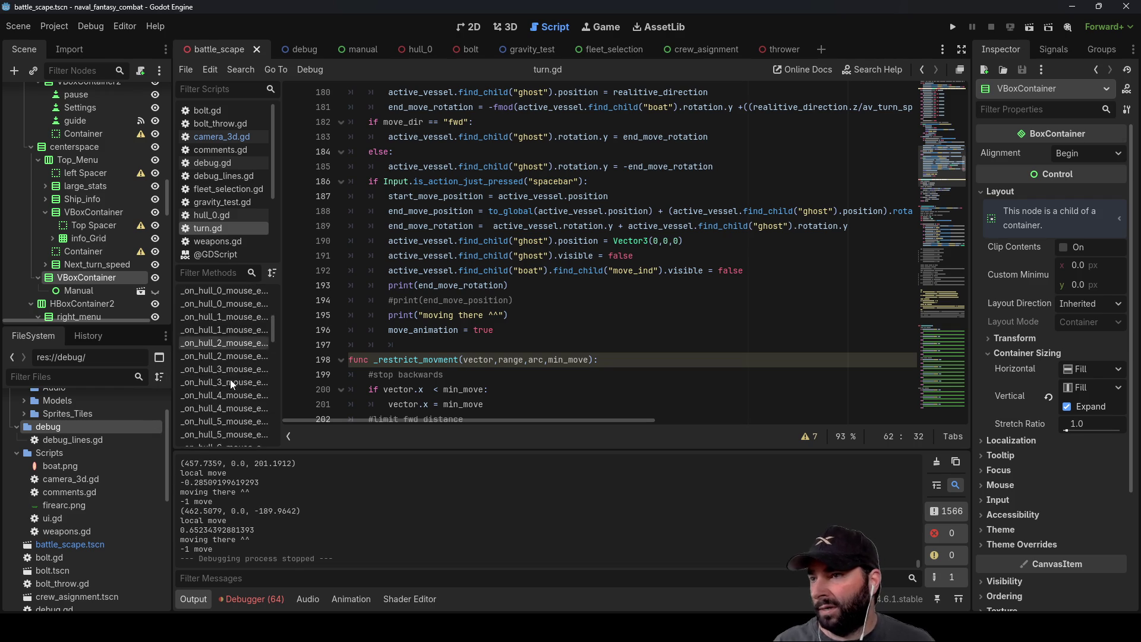
pyautogui.scroll(3, 226, 431)
pyautogui.scroll(5, 224, 421)
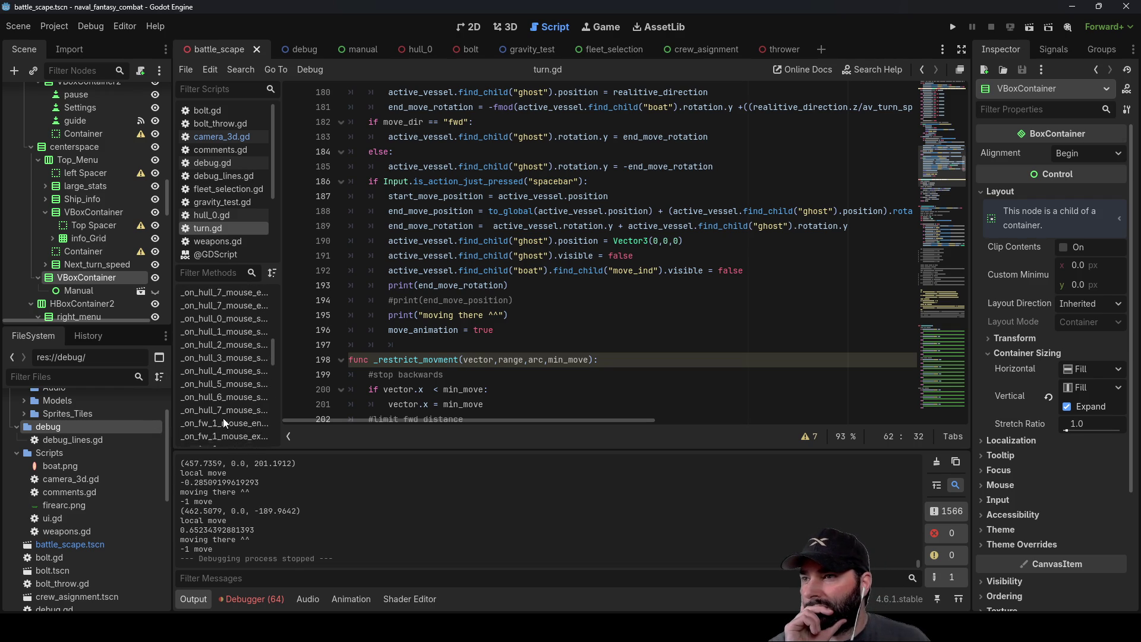
pyautogui.scroll(3, 219, 408)
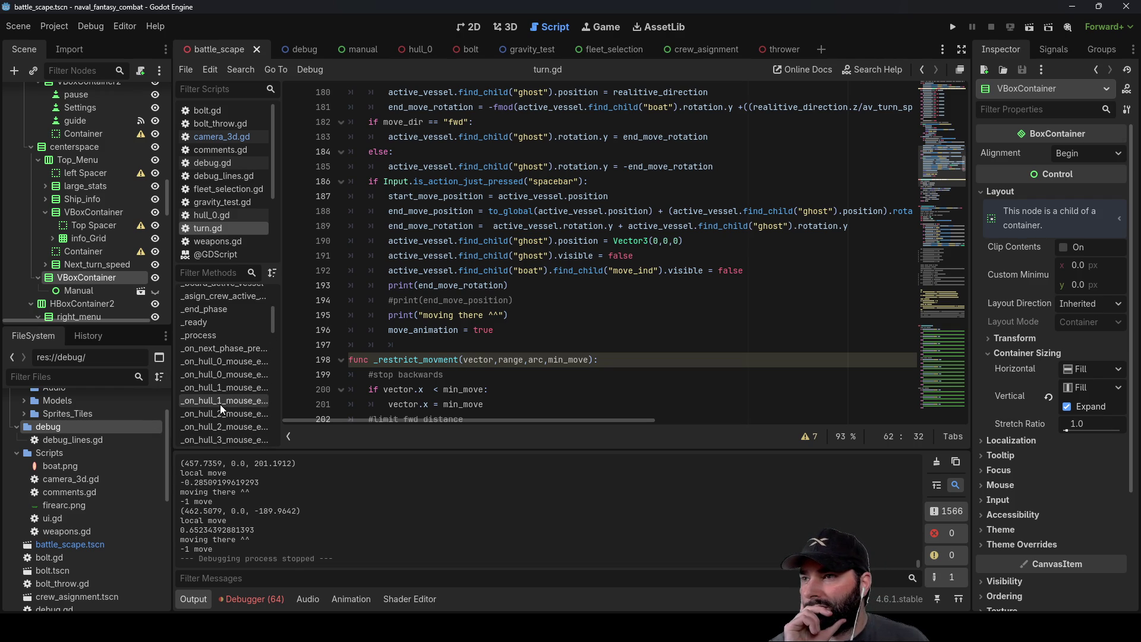
pyautogui.click(212, 348)
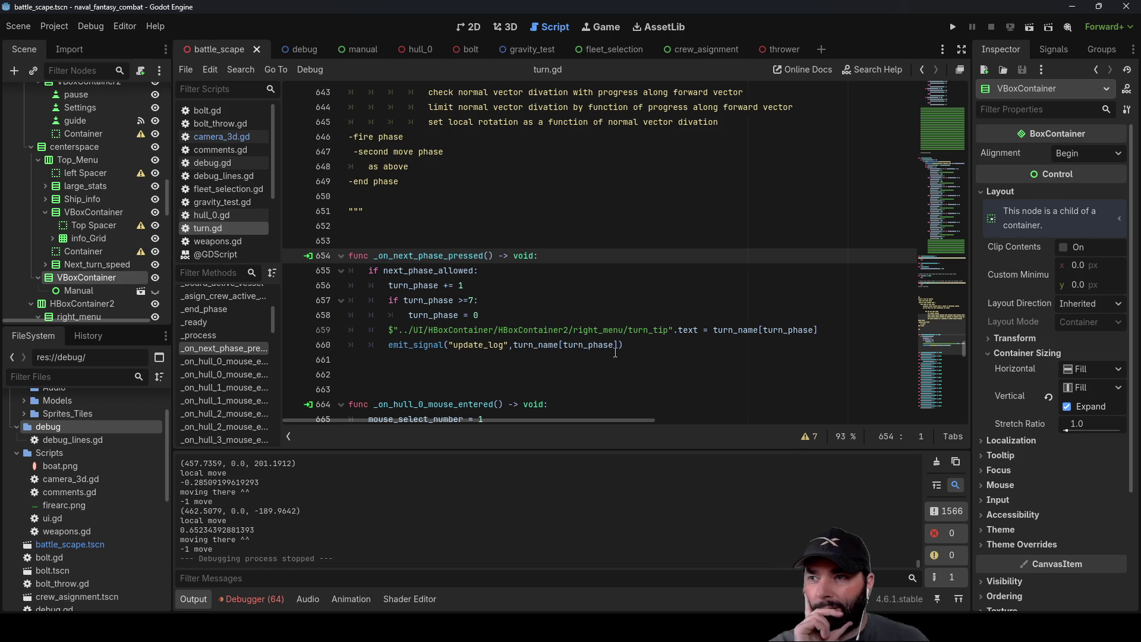
# Step: Insert a blank indented line above the emit_signal call on line 660
pyautogui.click(651, 345)
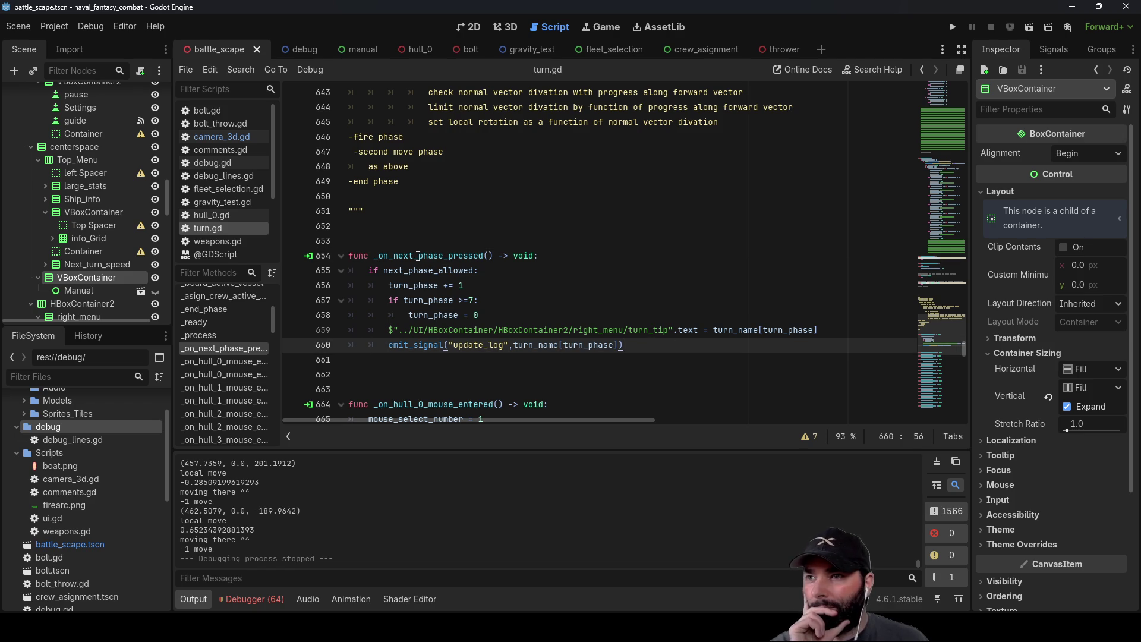
pyautogui.click(468, 286)
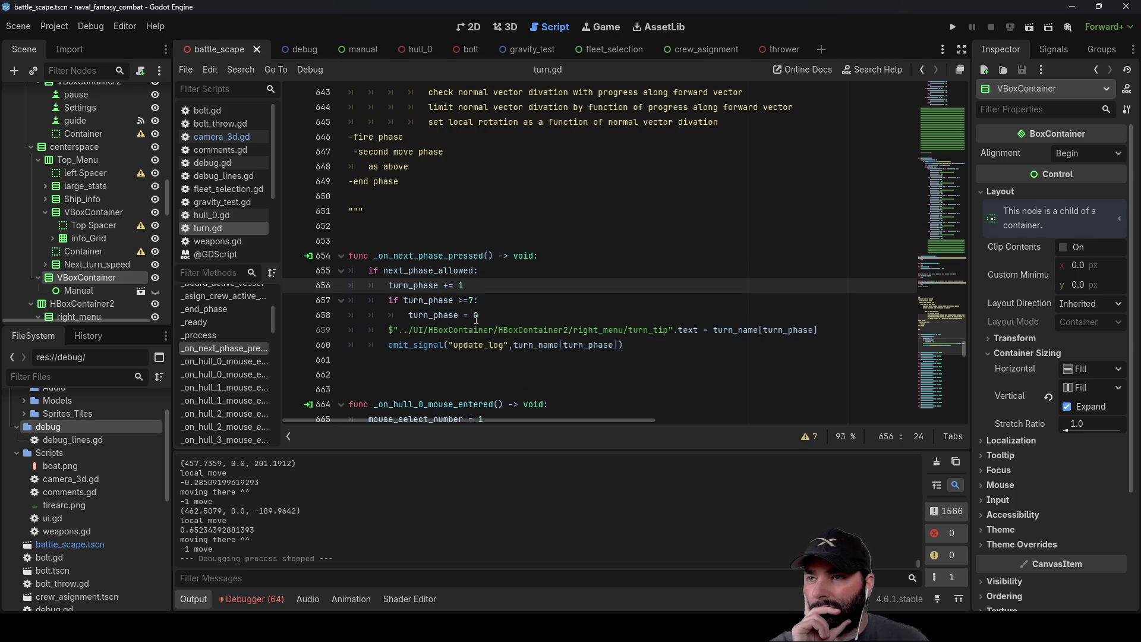
pyautogui.click(480, 301)
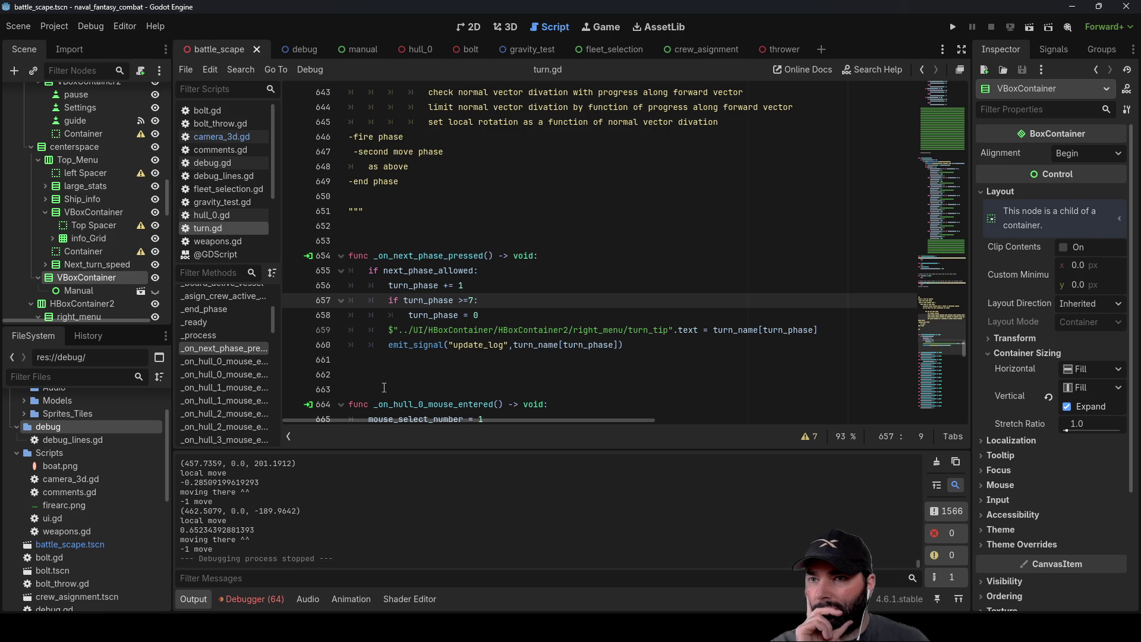
pyautogui.click(387, 345)
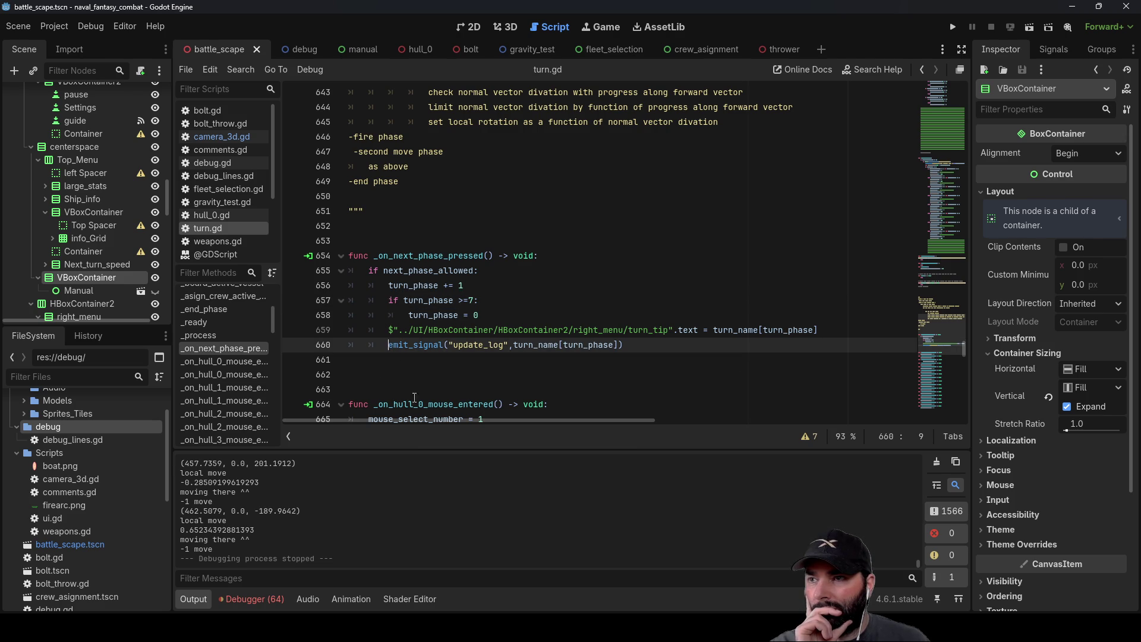
pyautogui.hotkey('ctrl', 'shift', 'Return')
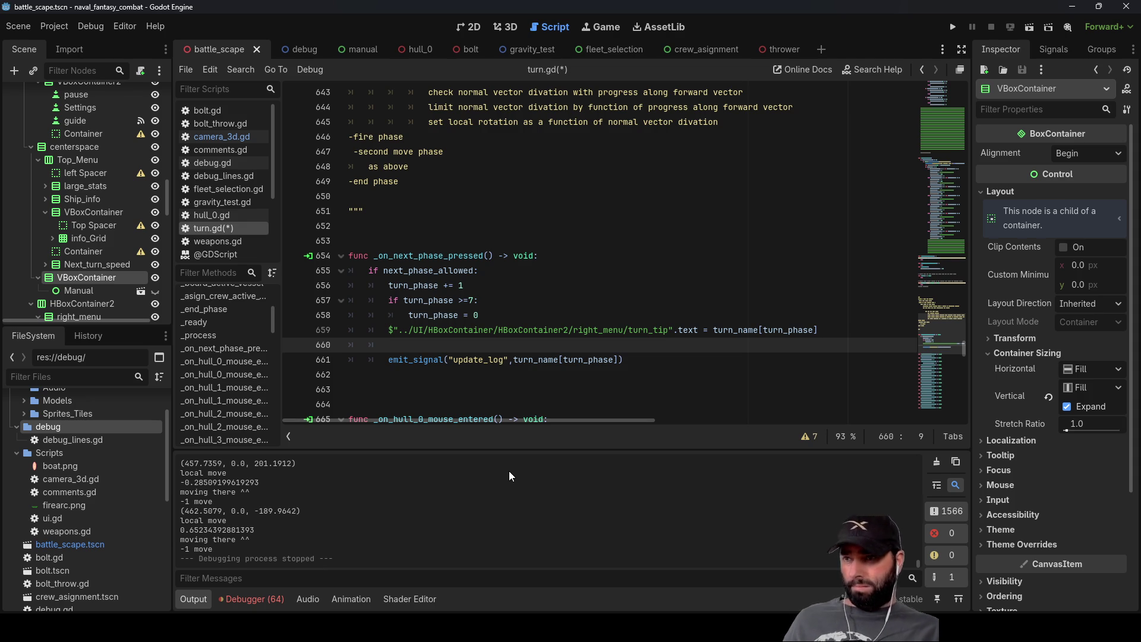
# Step: Add a reset_ghost() call on the new line 660
pyautogui.write('reset')
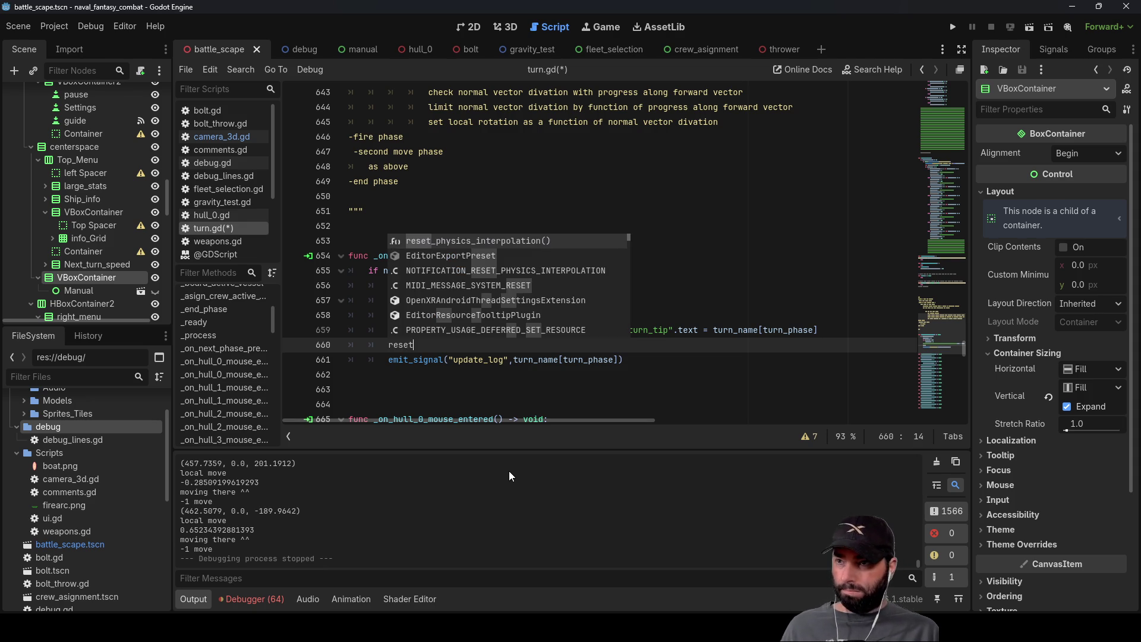
pyautogui.write('_g')
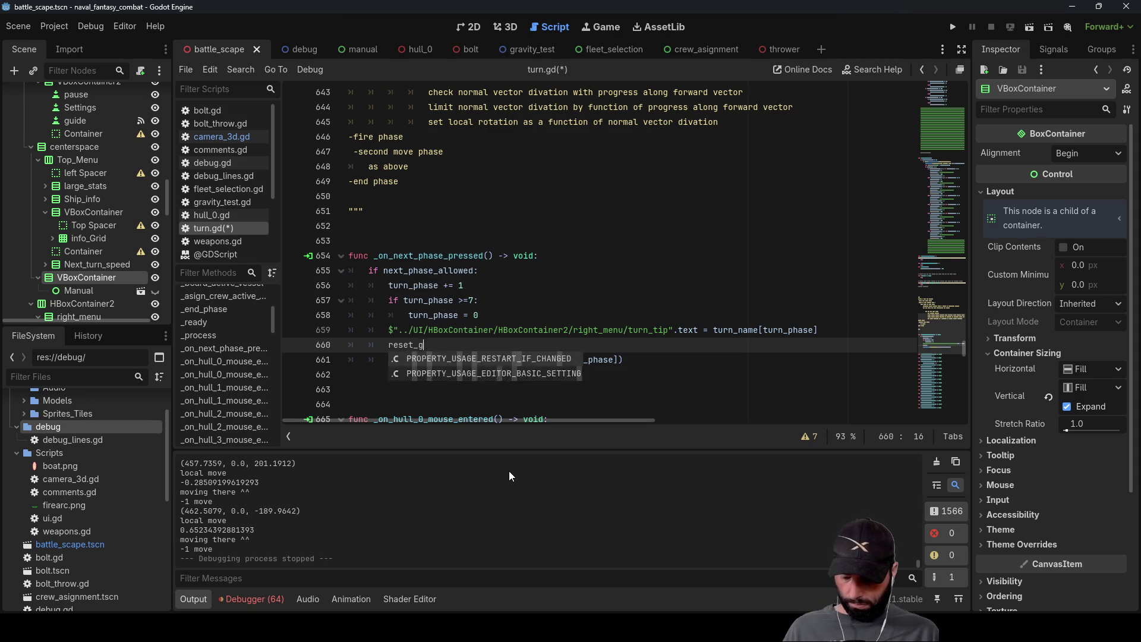
pyautogui.write('host()')
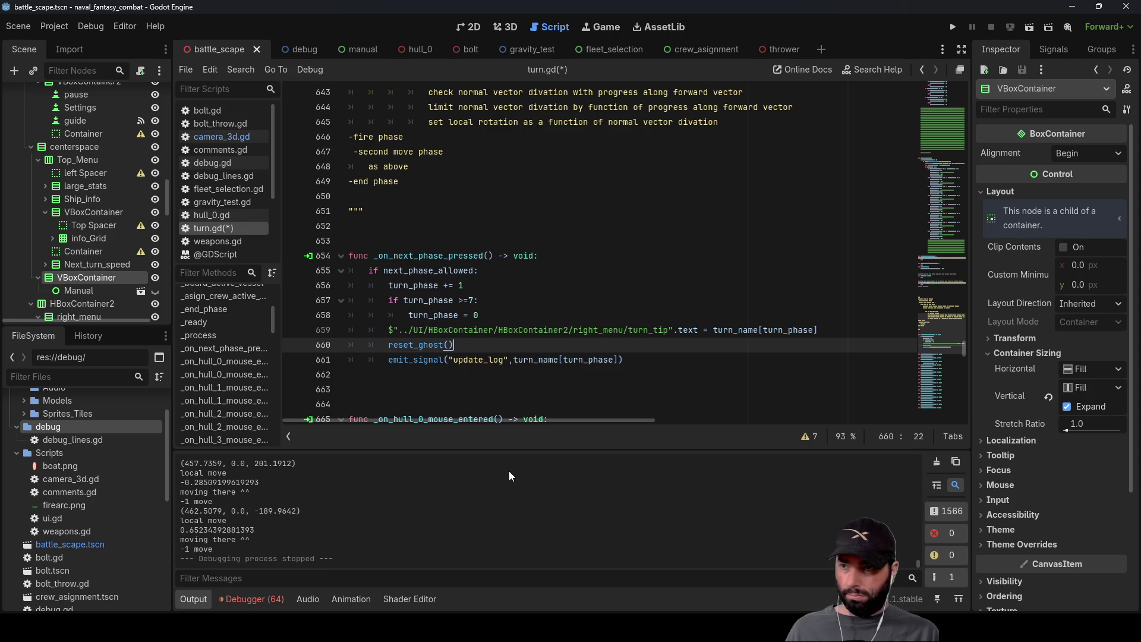
pyautogui.hotkey('shift', 'Left')
pyautogui.hotkey('shift', 'Left')
pyautogui.hotkey('shift', 'Left')
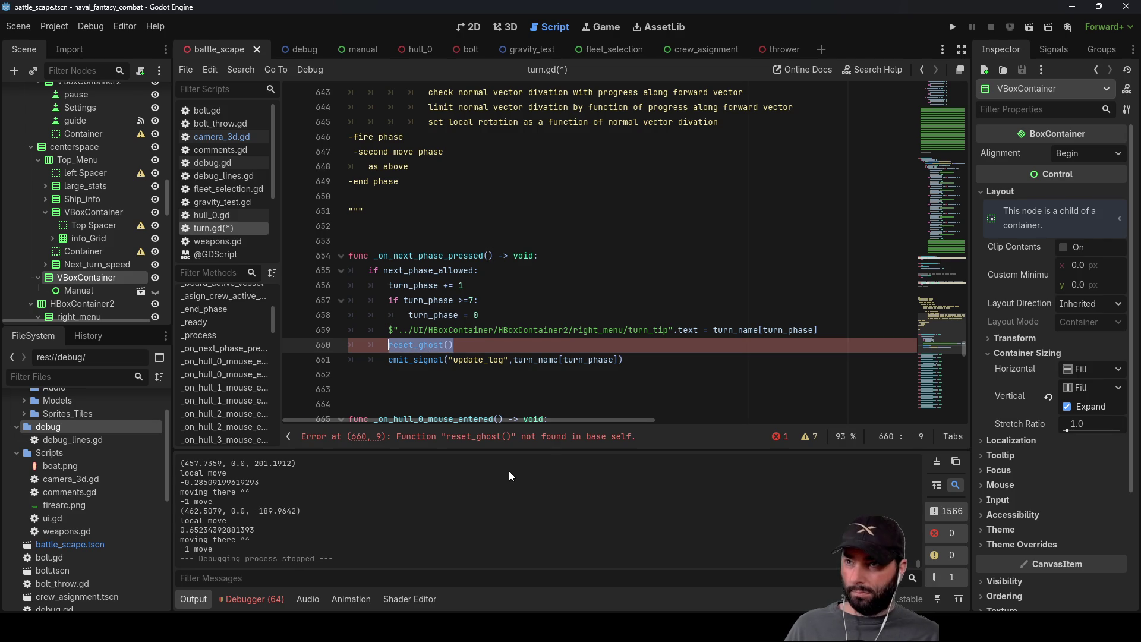
pyautogui.scroll(20, 458, 289)
# Step: Go to the empty line after _restrict_movment's return vector
pyautogui.scroll(20, 459, 289)
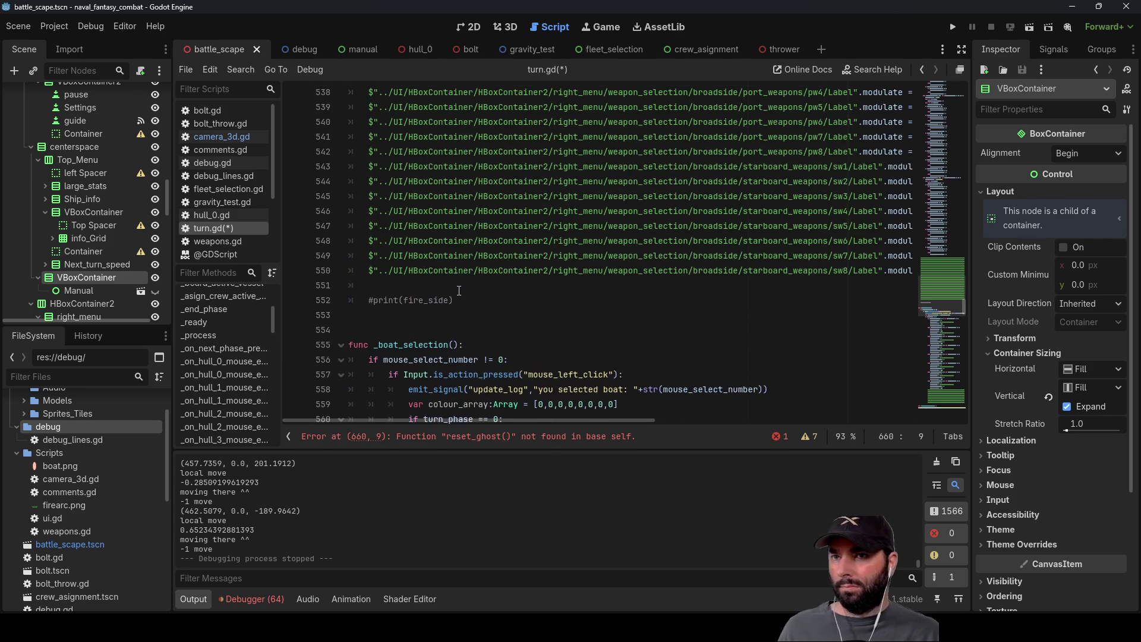
pyautogui.scroll(20, 443, 298)
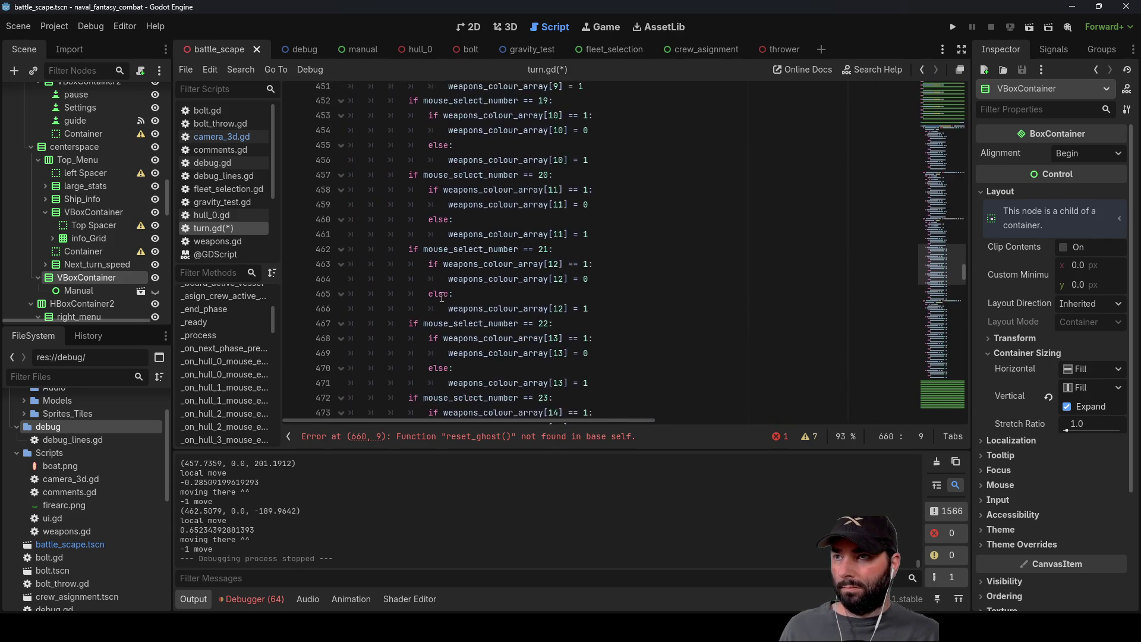
pyautogui.scroll(20, 428, 293)
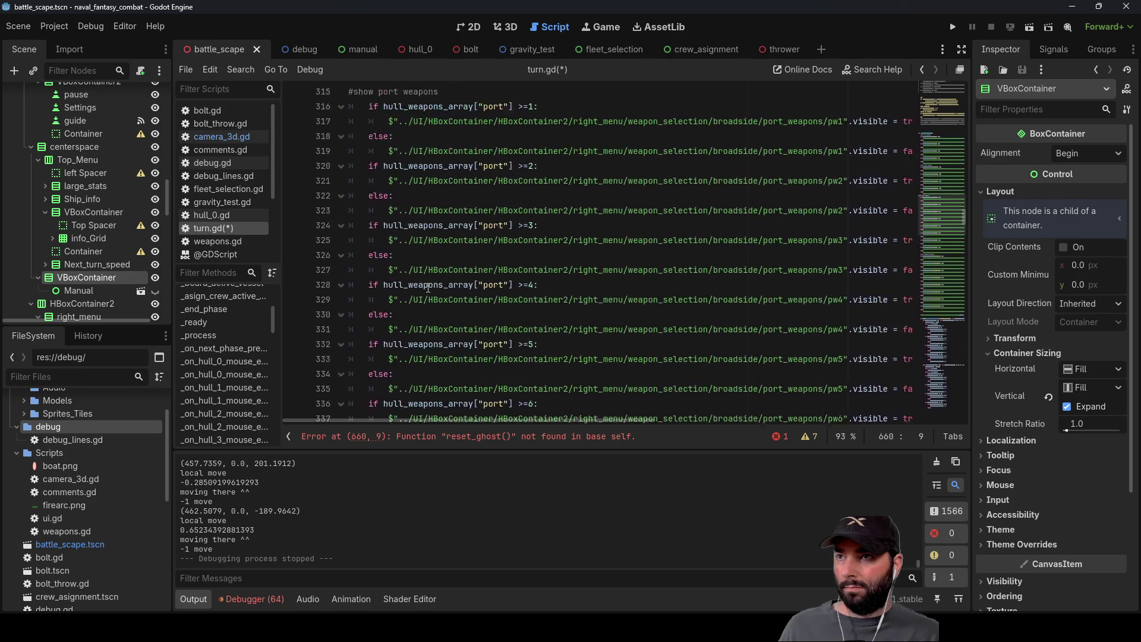
pyautogui.scroll(8, 424, 287)
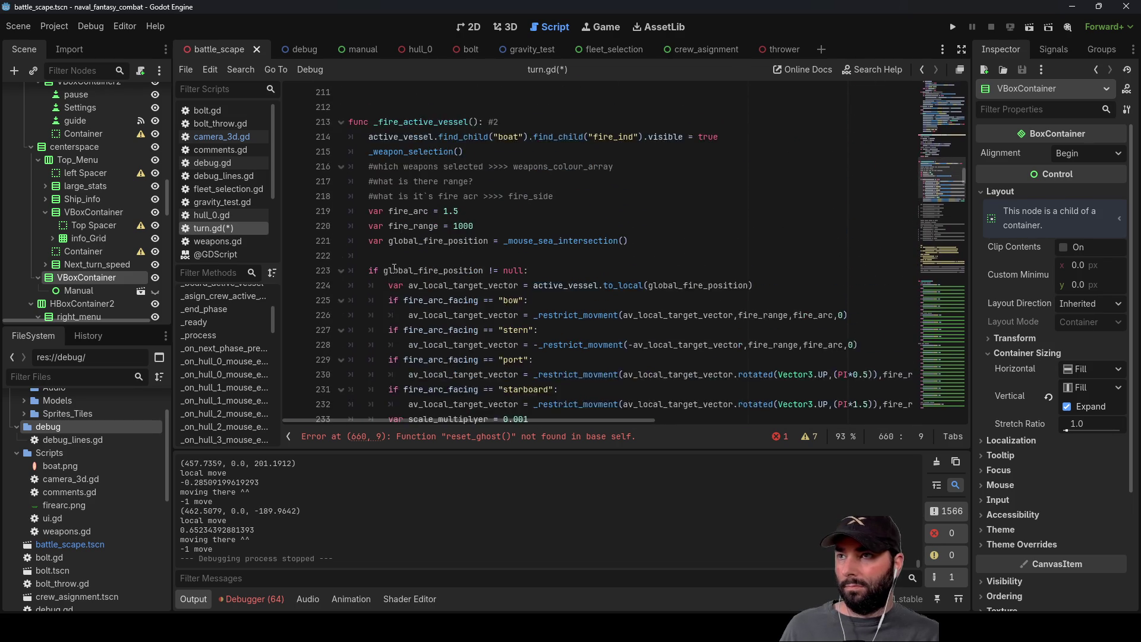
pyautogui.click(355, 316)
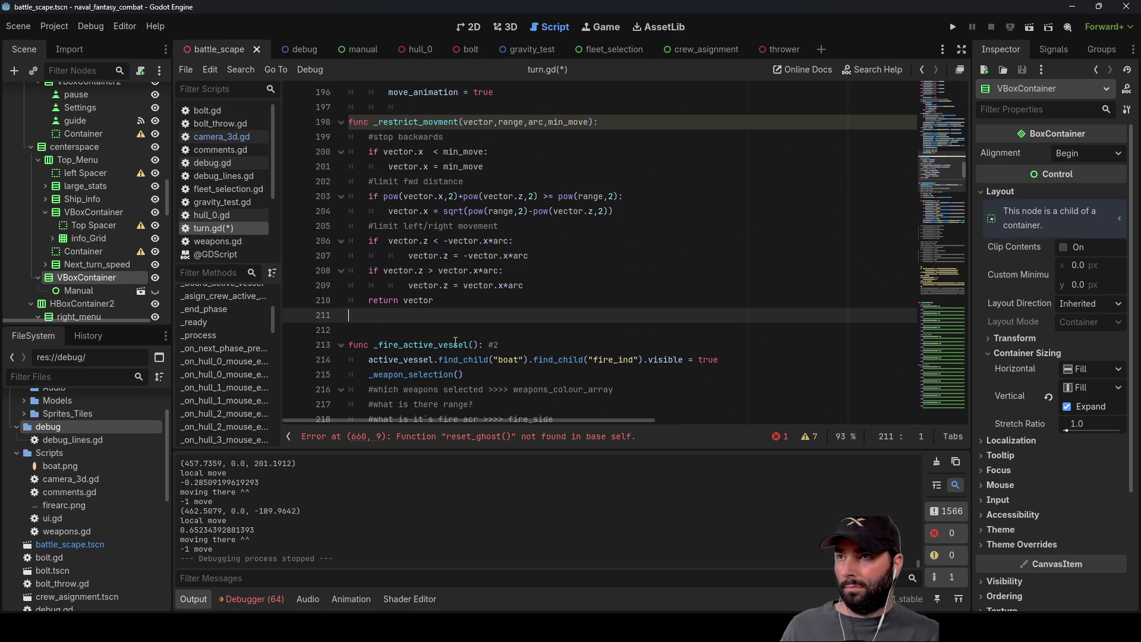
# Step: Declare func _reset_ghost(): on a new line after _restrict_movment
pyautogui.press('Return')
pyautogui.press('Return')
pyautogui.press('Up')
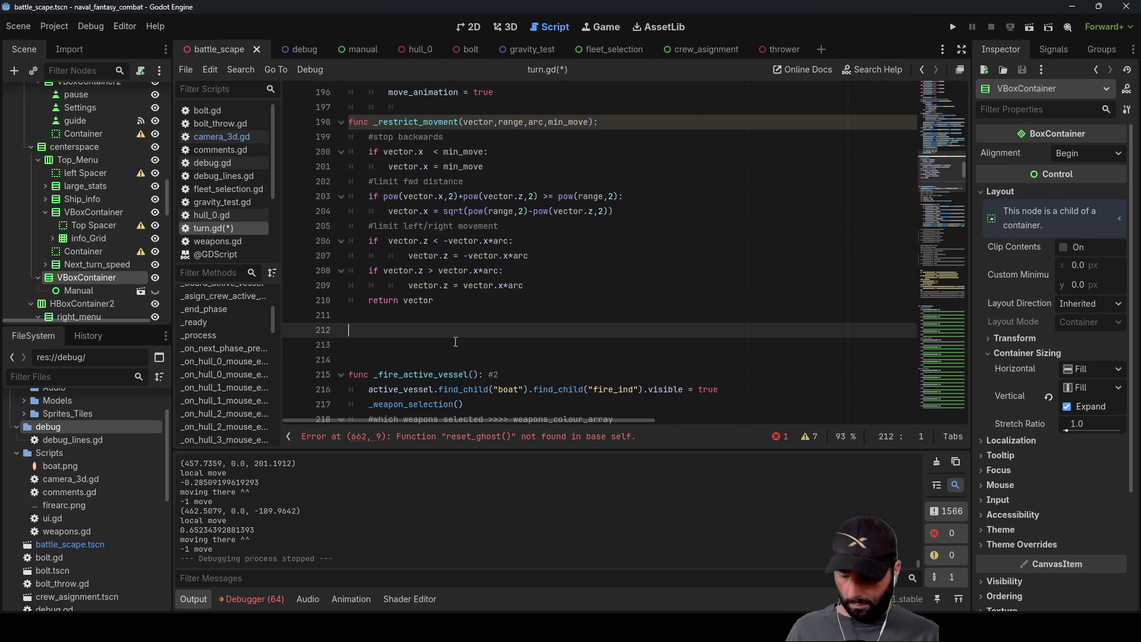
pyautogui.write('func')
pyautogui.press('Escape')
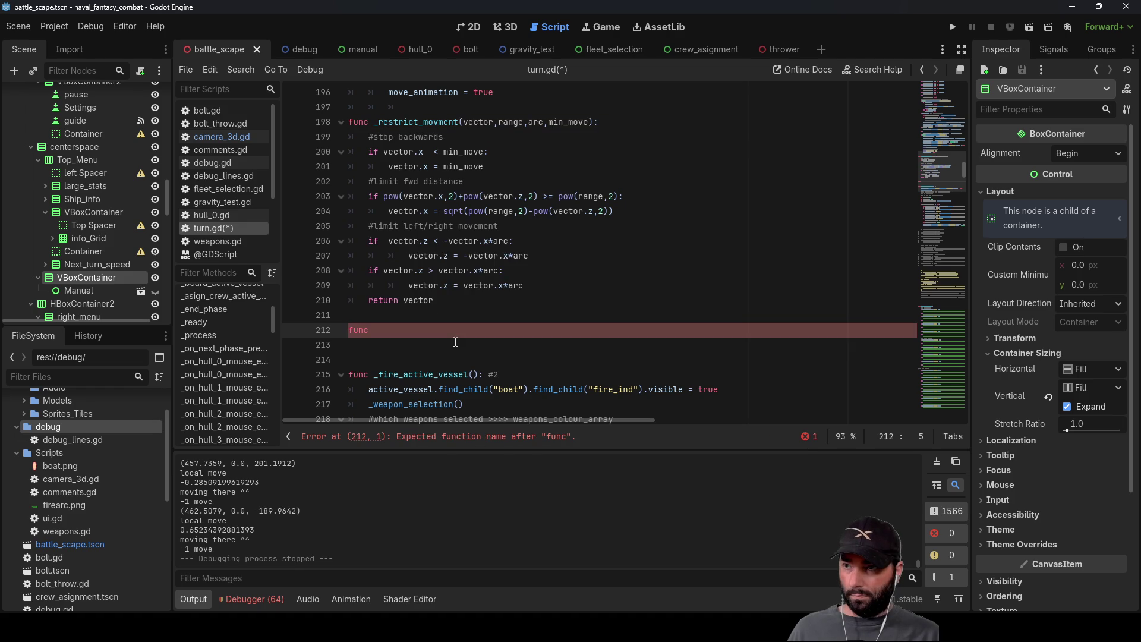
pyautogui.write(' _reset_ghost()')
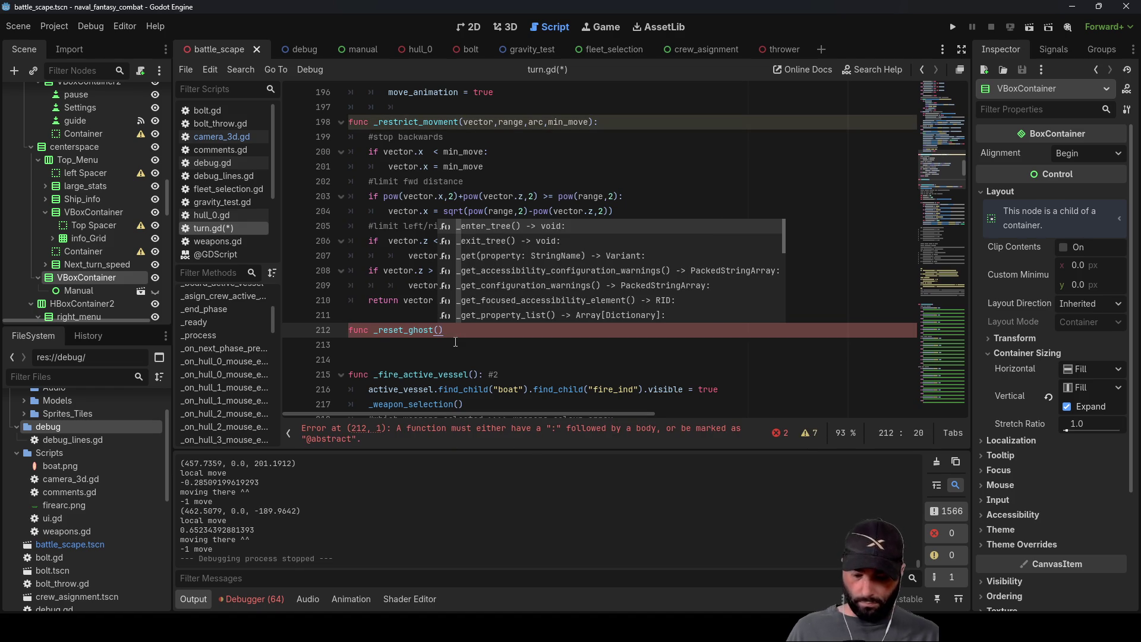
pyautogui.write(':')
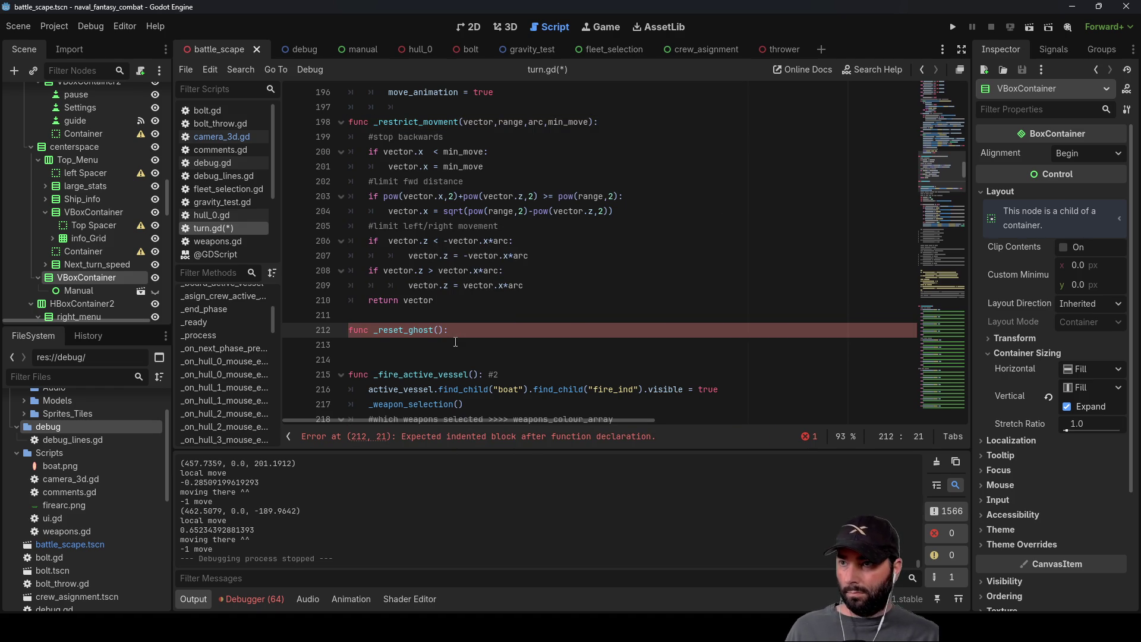
pyautogui.scroll(-20, 436, 320)
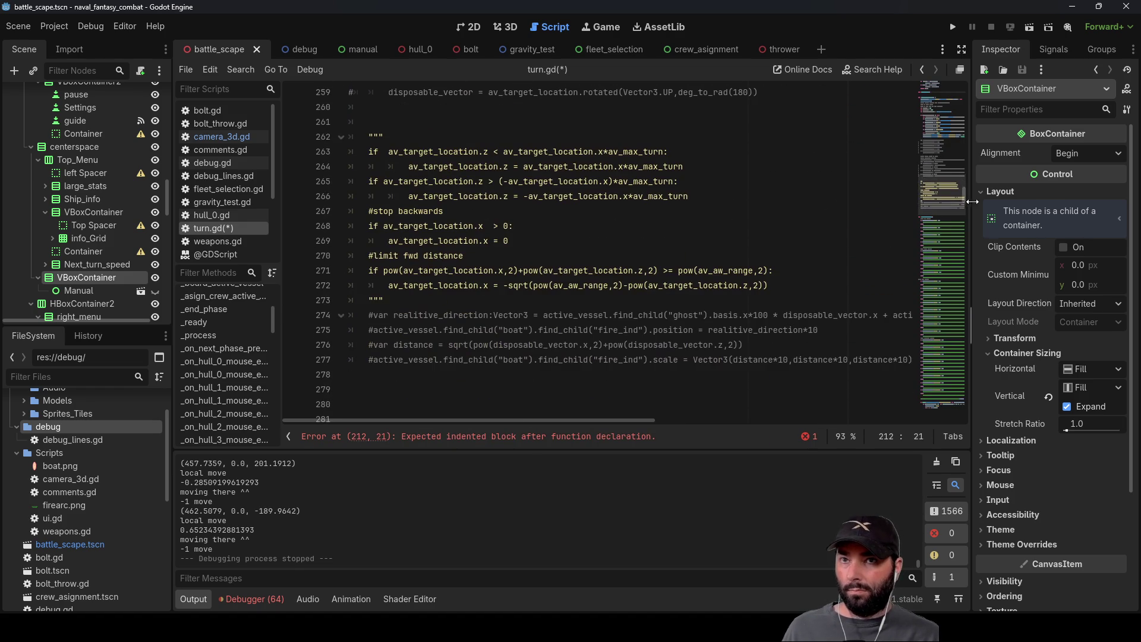
pyautogui.moveTo(964, 201); pyautogui.dragTo(978, 452)
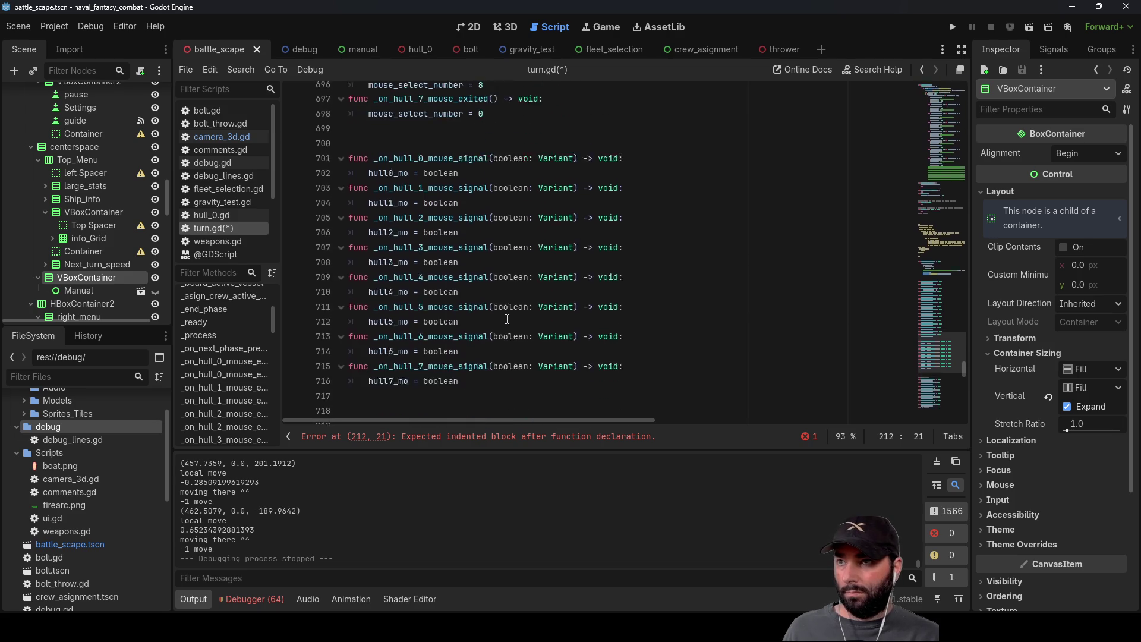
pyautogui.scroll(4, 509, 322)
pyautogui.scroll(-2, 448, 301)
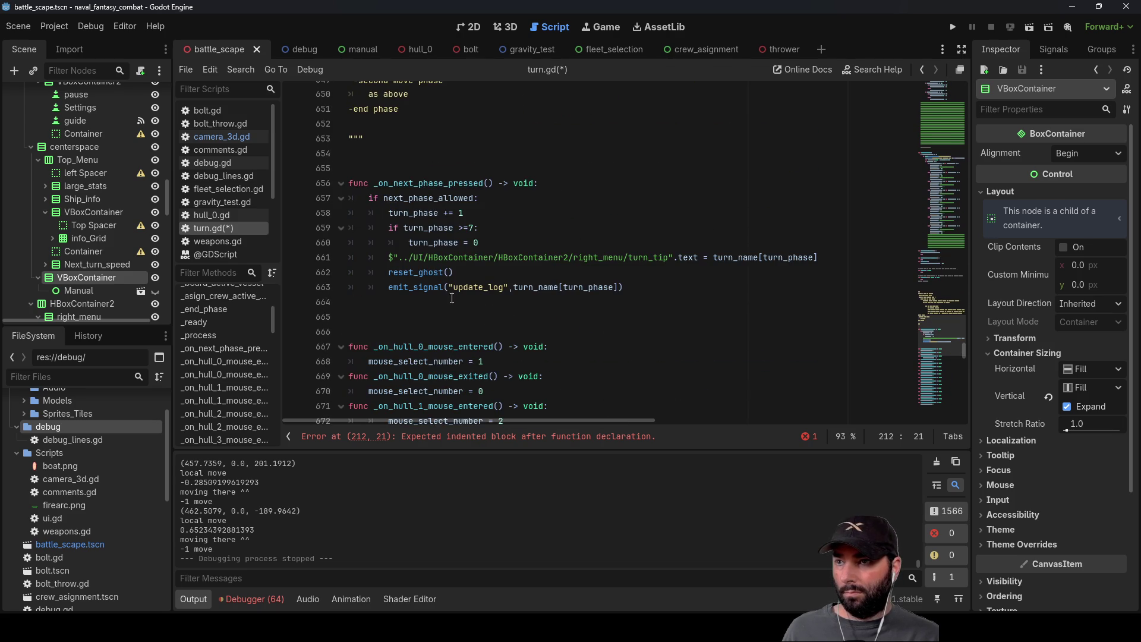
# Step: Change the call on line 662 to _reset_ghost(), then return to the new function
pyautogui.click(386, 273)
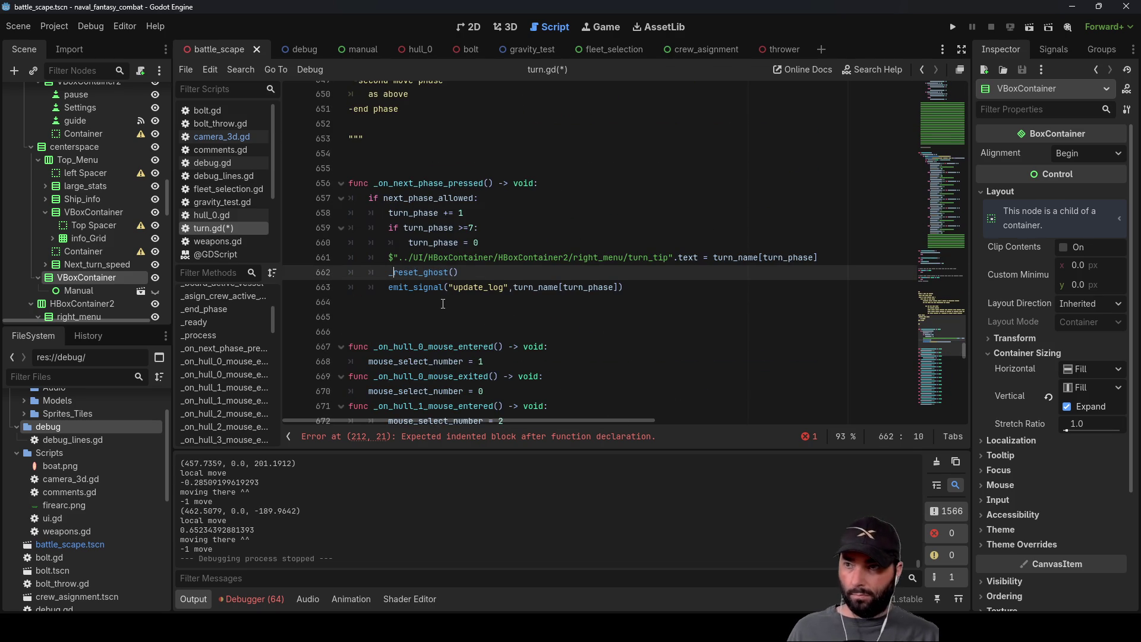
pyautogui.write('_')
pyautogui.click(482, 198)
pyautogui.scroll(15, 582, 264)
pyautogui.scroll(20, 583, 264)
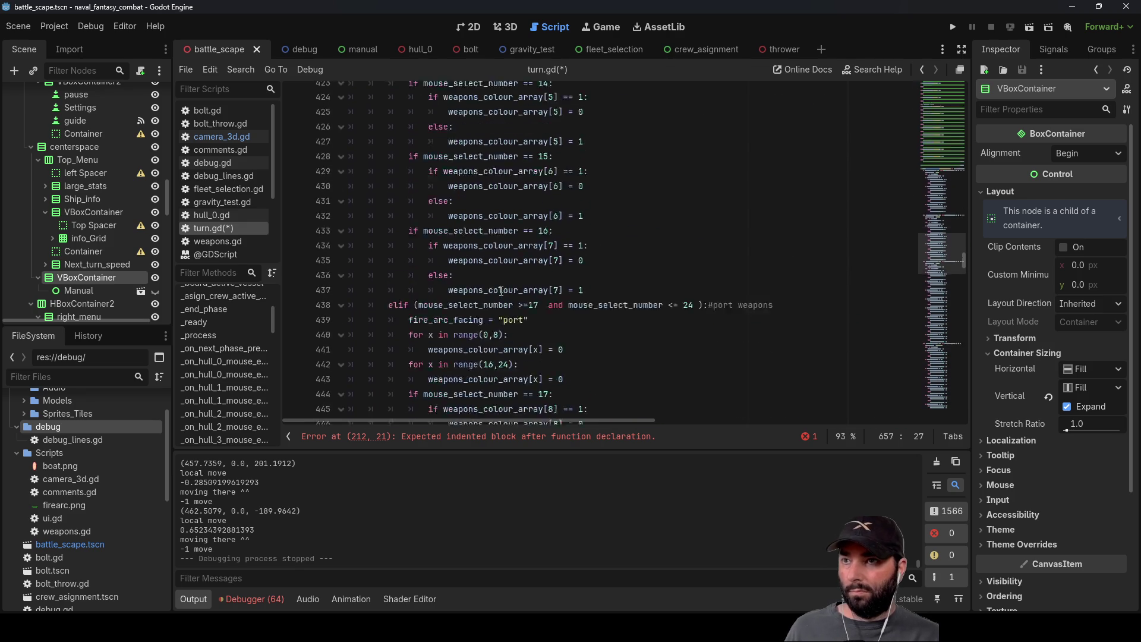
pyautogui.scroll(19, 501, 291)
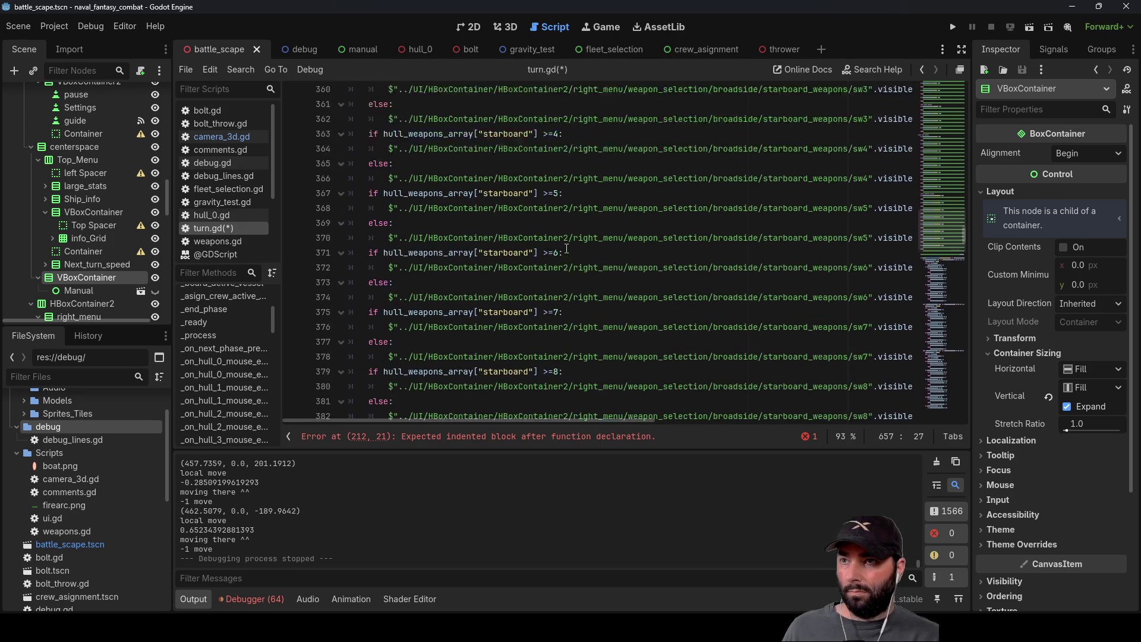
pyautogui.scroll(20, 565, 257)
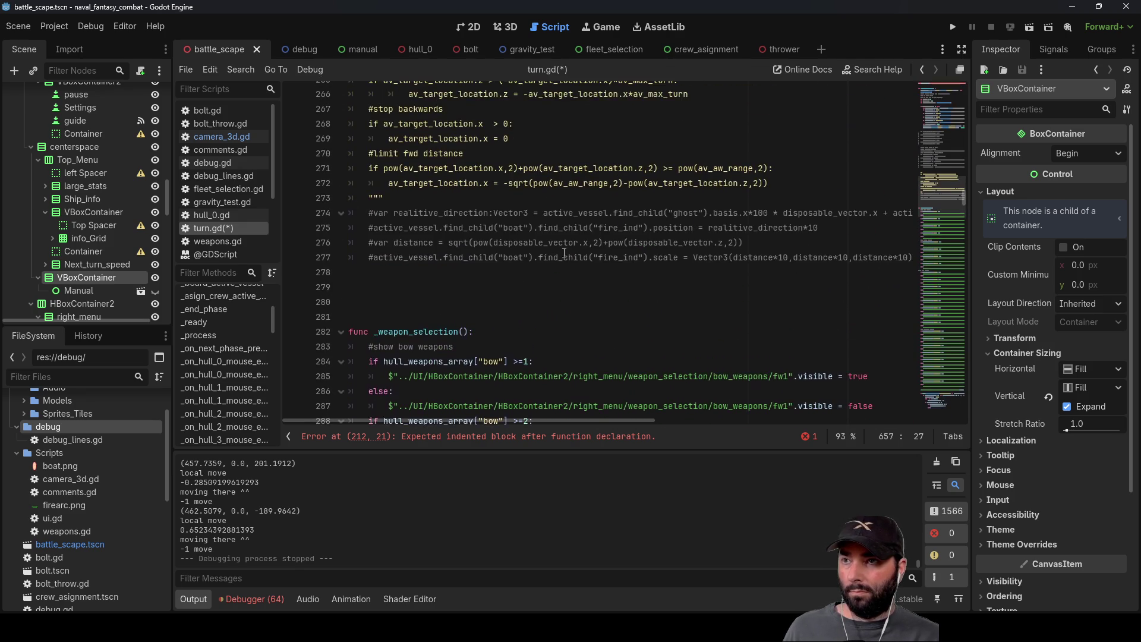
pyautogui.scroll(8, 550, 273)
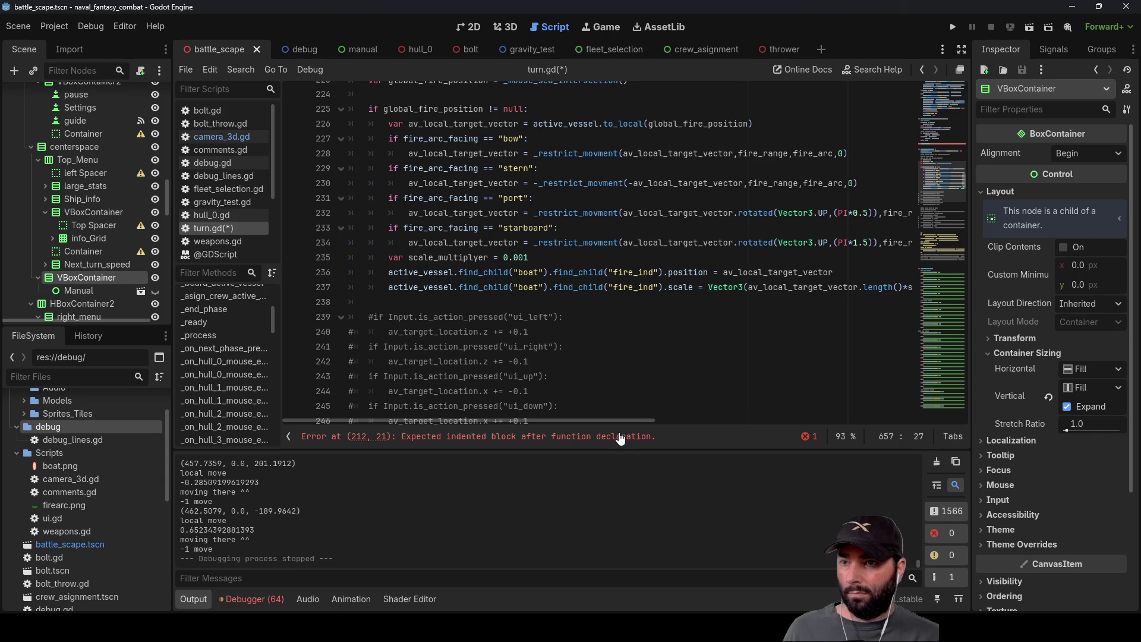
pyautogui.moveTo(625, 426)
pyautogui.mouseDown()
pyautogui.moveTo(703, 412)
pyautogui.moveTo(607, 416)
pyautogui.mouseUp()
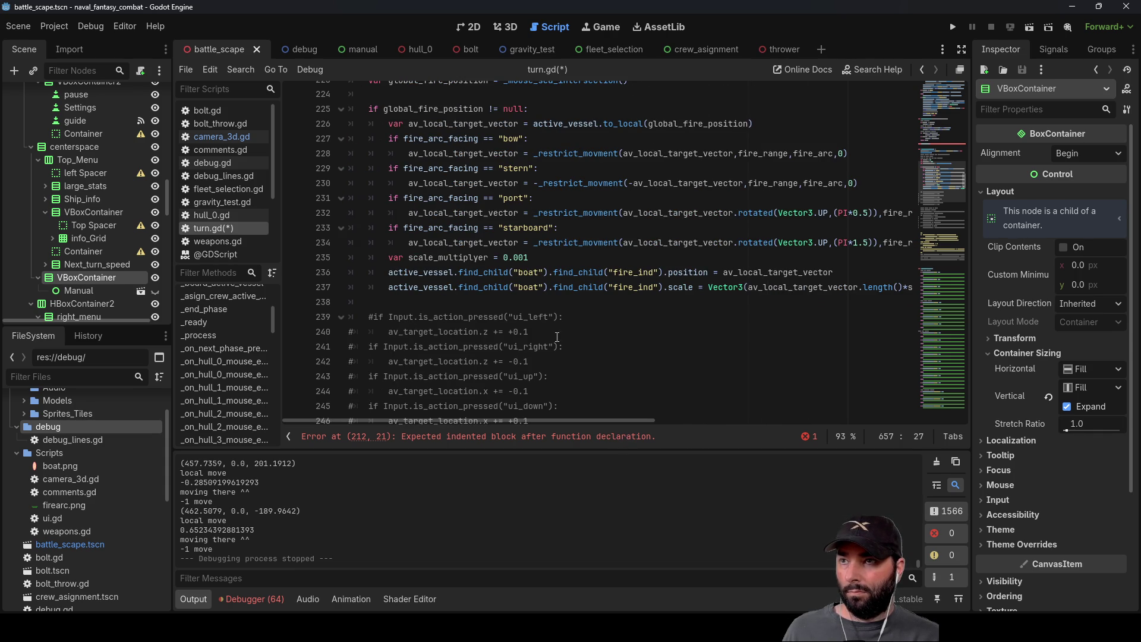
pyautogui.scroll(7, 566, 342)
pyautogui.scroll(6, 519, 305)
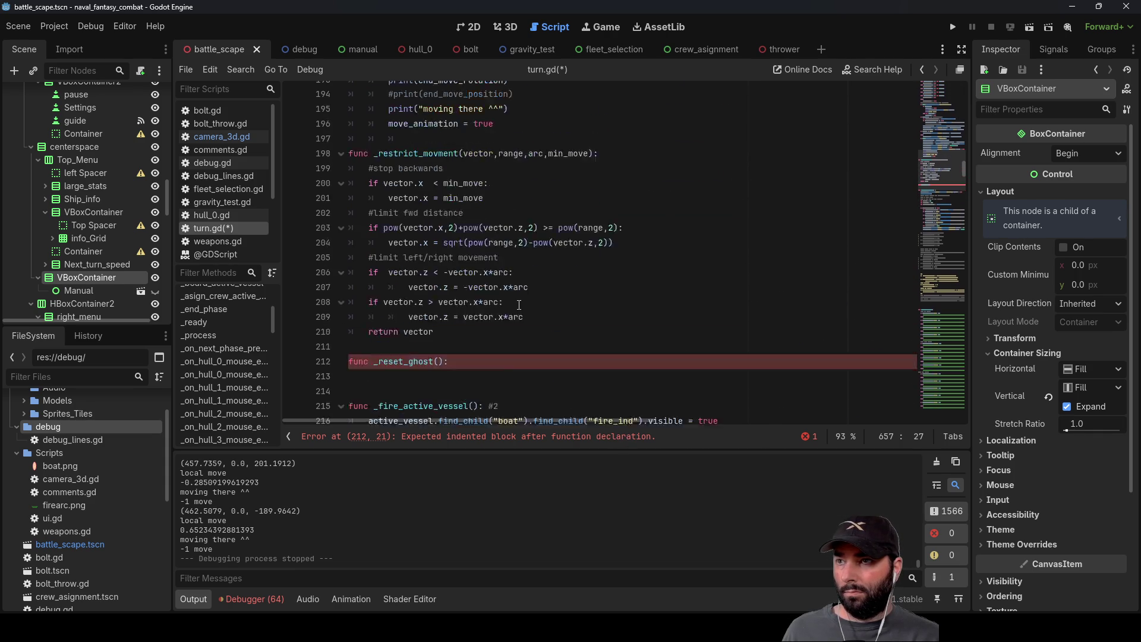
pyautogui.scroll(1, 521, 290)
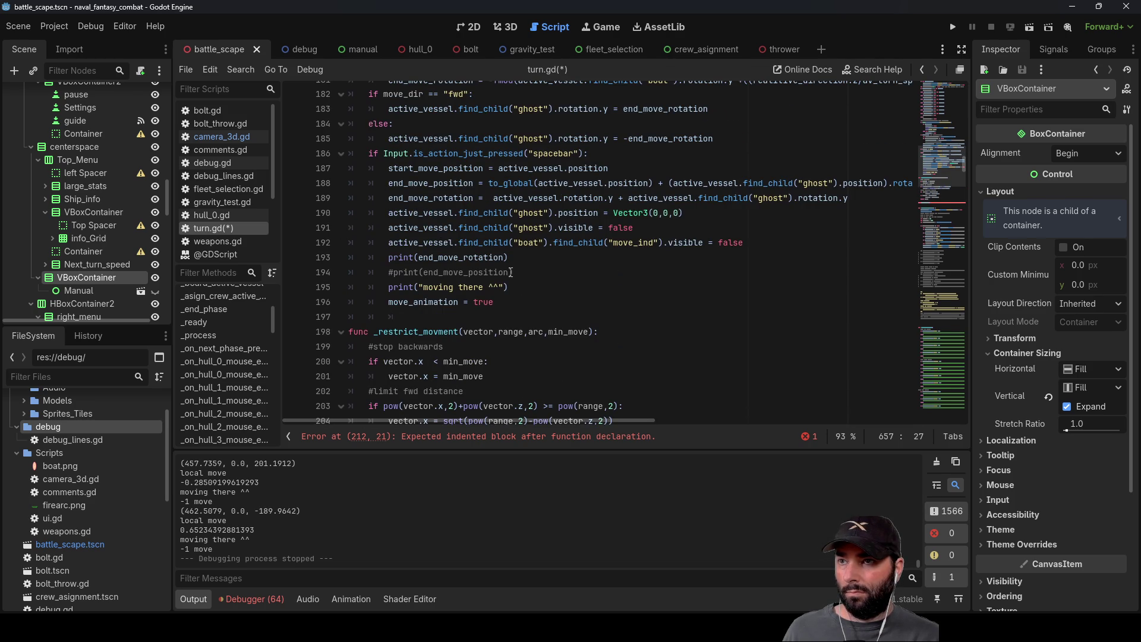
# Step: Paste the ghost-position reset and the ghost and move_ind hide lines into _reset_ghost()'s empty body
pyautogui.moveTo(737, 248); pyautogui.dragTo(536, 228)
pyautogui.moveTo(455, 227); pyautogui.dragTo(388, 213)
pyautogui.hotkey('ctrl', 'c')
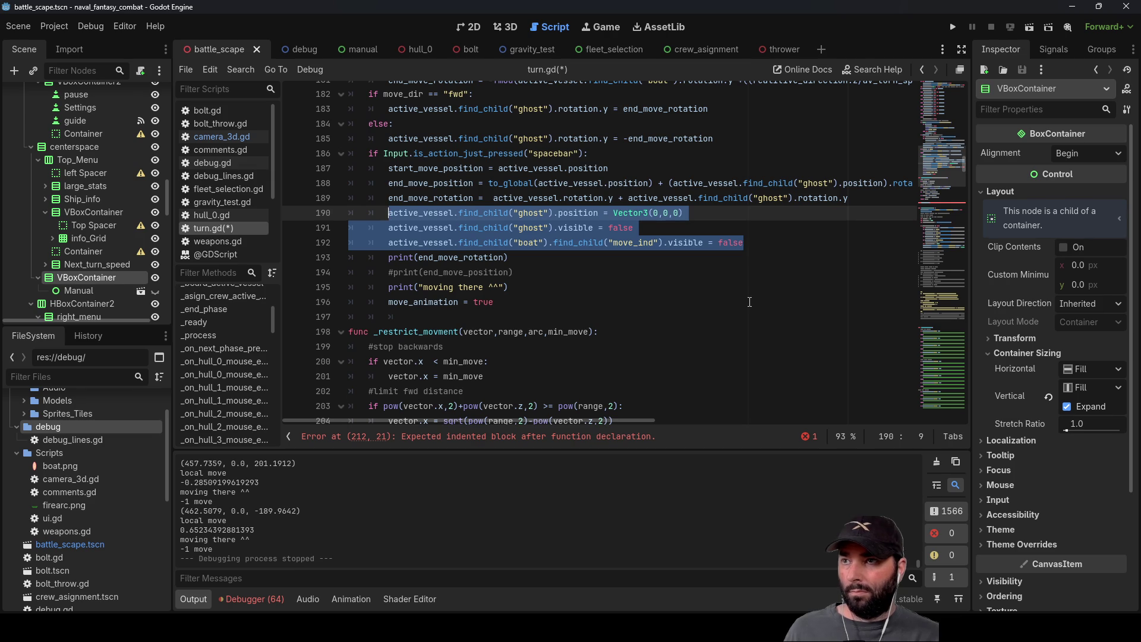
pyautogui.scroll(-7, 533, 256)
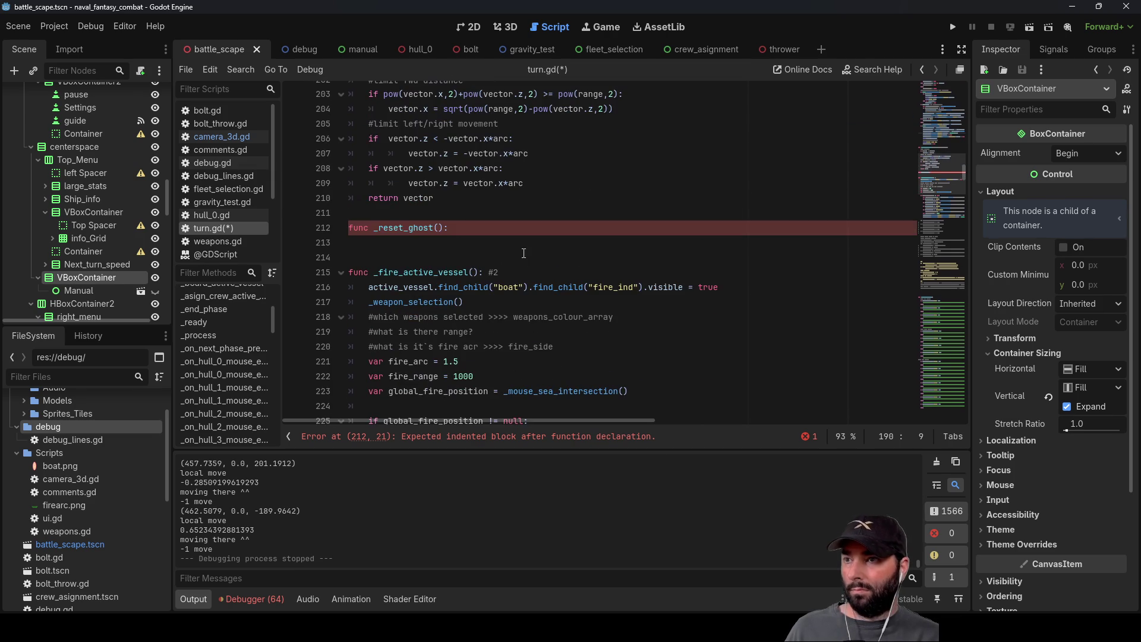
pyautogui.click(425, 243)
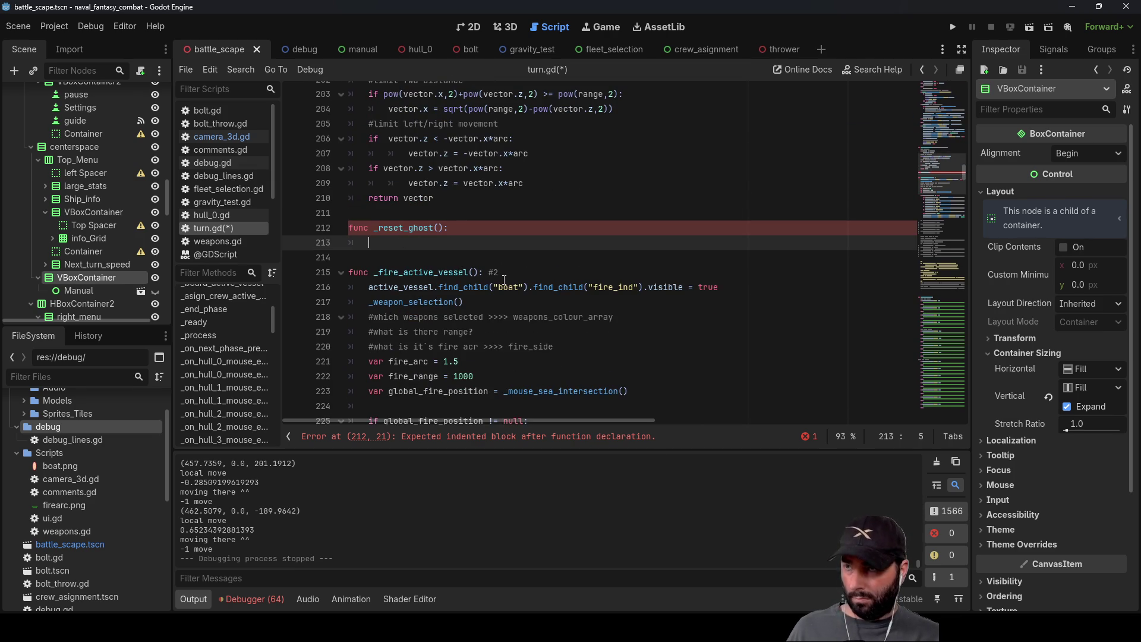
pyautogui.hotkey('ctrl', 'v')
pyautogui.press('Up')
pyautogui.press('Up')
pyautogui.press('Home')
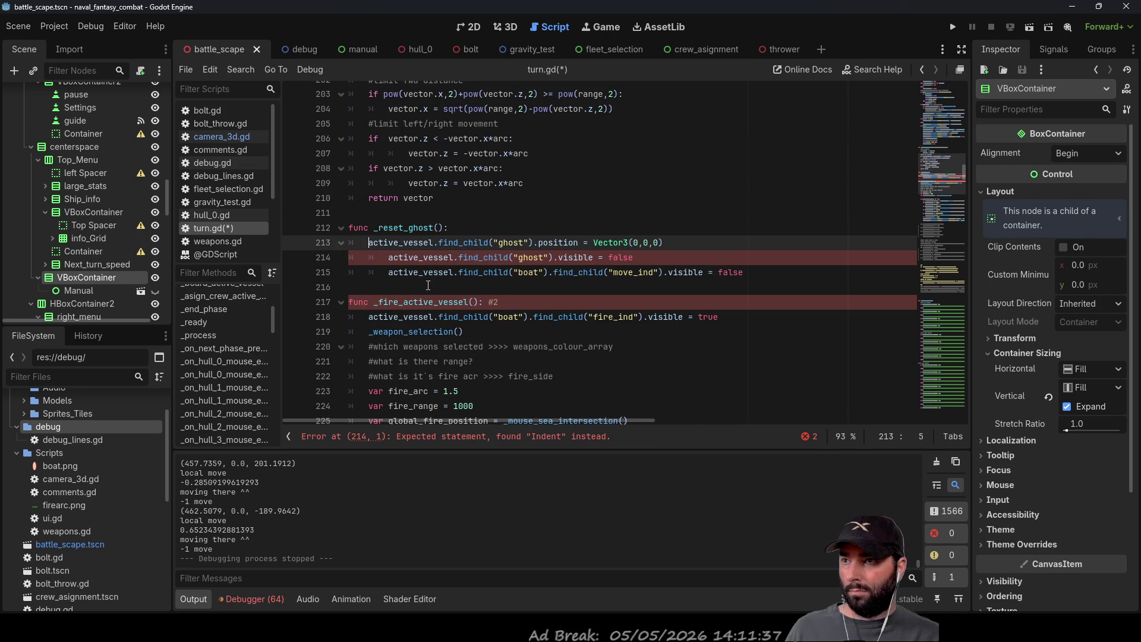
# Step: Outdent the pasted lines one level and select the _reset_ghost() name for reuse
pyautogui.press('Down')
pyautogui.hotkey('shift', 'Tab')
pyautogui.press('Down')
pyautogui.hotkey('shift', 'Tab')
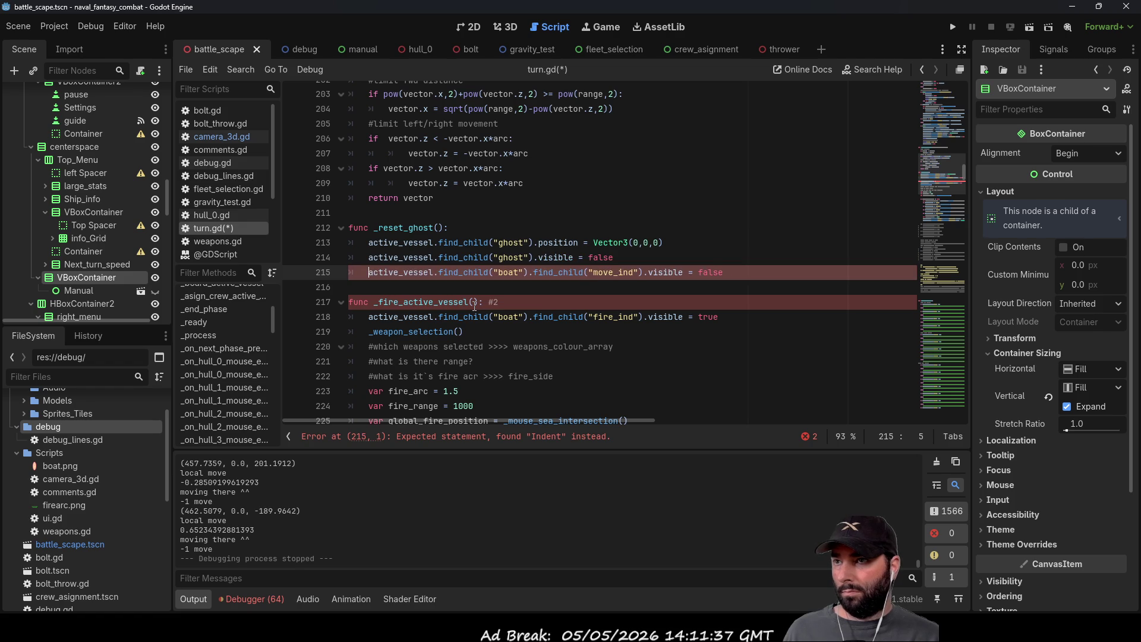
pyautogui.moveTo(447, 228); pyautogui.dragTo(376, 230)
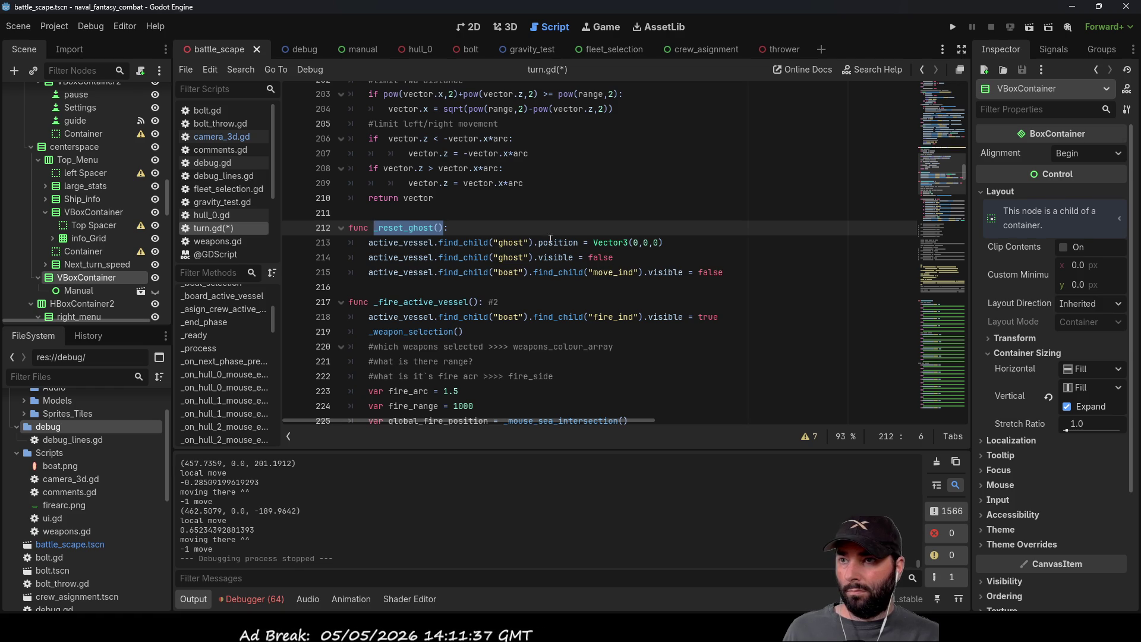
# Step: Replace the three inline ghost-reset lines with a single _reset_ghost() call and run the project
pyautogui.scroll(7, 488, 271)
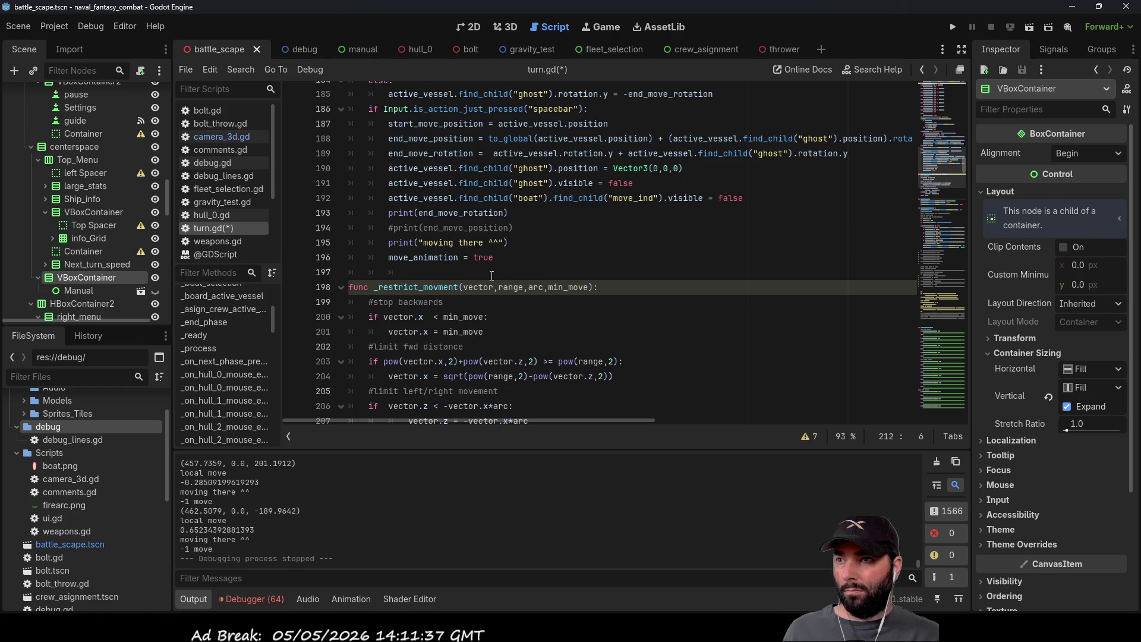
pyautogui.moveTo(747, 244)
pyautogui.mouseDown()
pyautogui.moveTo(571, 241)
pyautogui.moveTo(388, 213)
pyautogui.mouseUp()
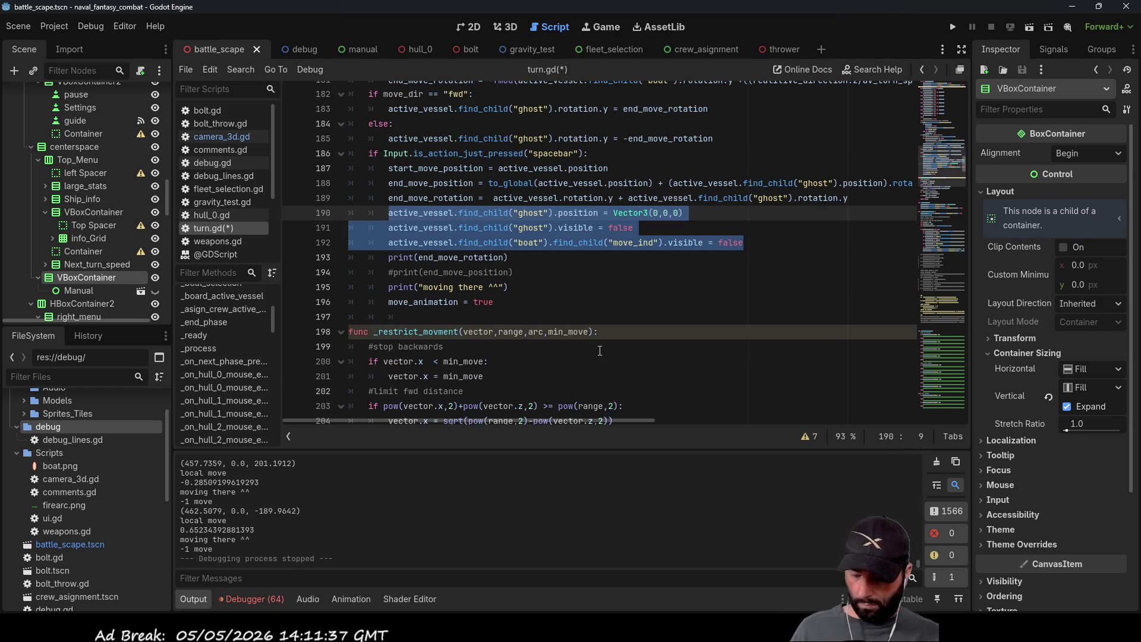
pyautogui.write('_reset_ghost()')
pyautogui.scroll(2, 599, 357)
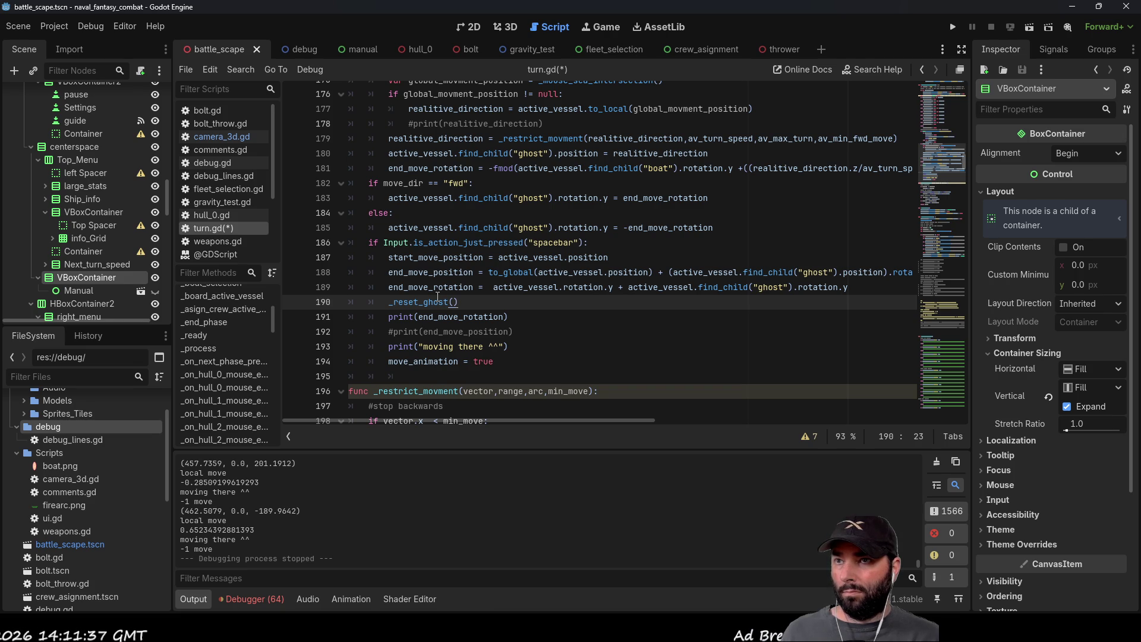
pyautogui.scroll(-4, 437, 296)
pyautogui.click(953, 27)
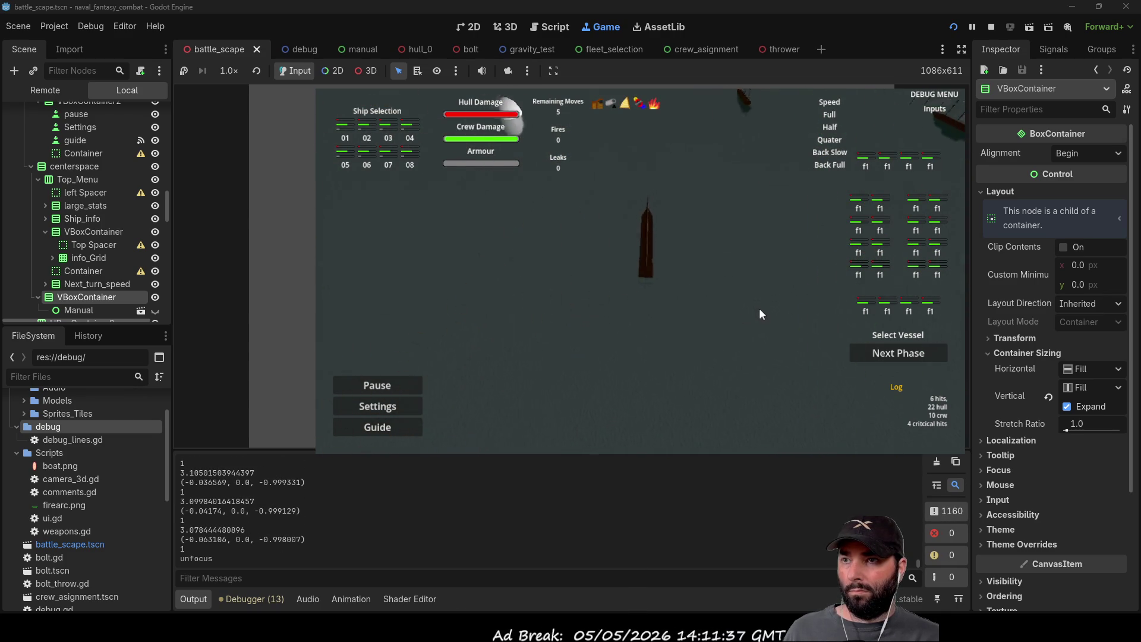
# Step: Select ship 01 and commit its first move to a point on the sea
pyautogui.click(346, 136)
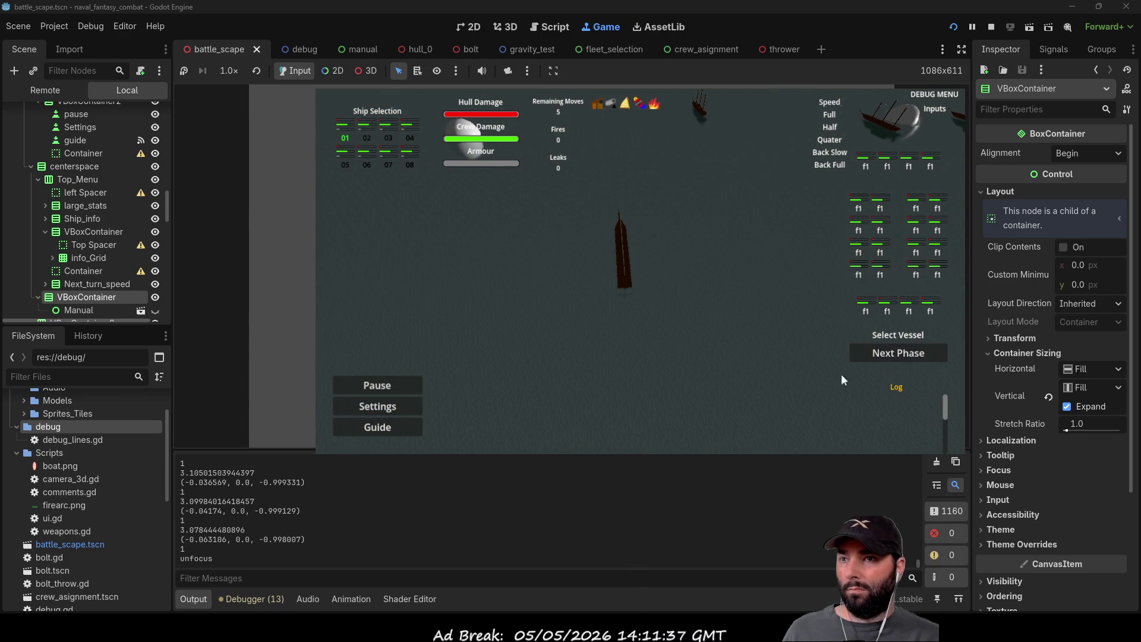
pyautogui.click(898, 355)
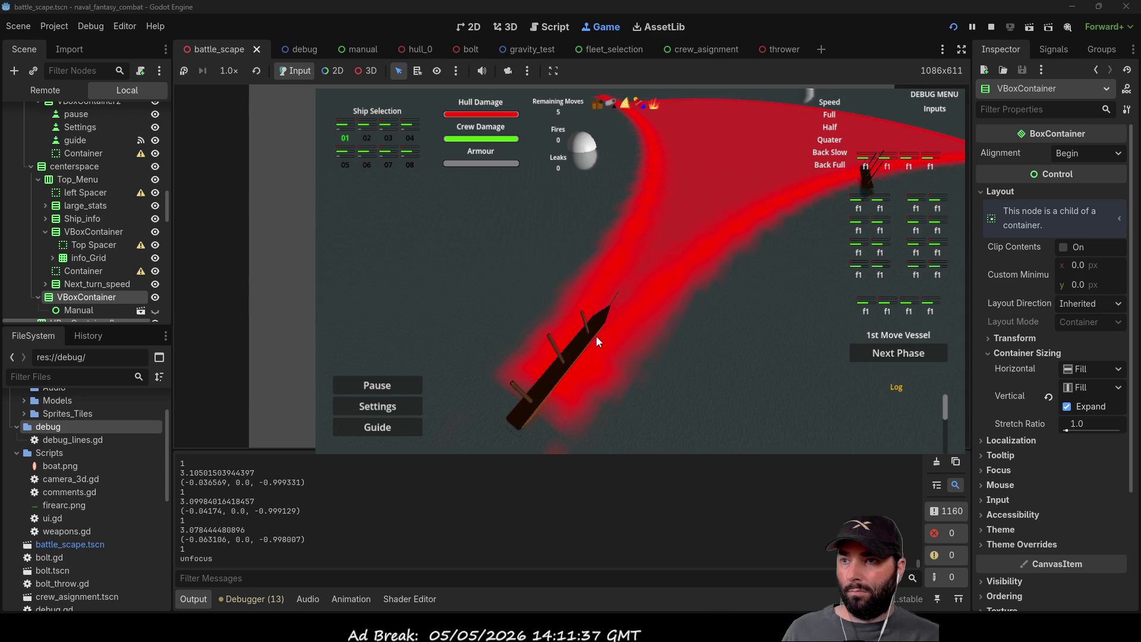
pyautogui.click(686, 126)
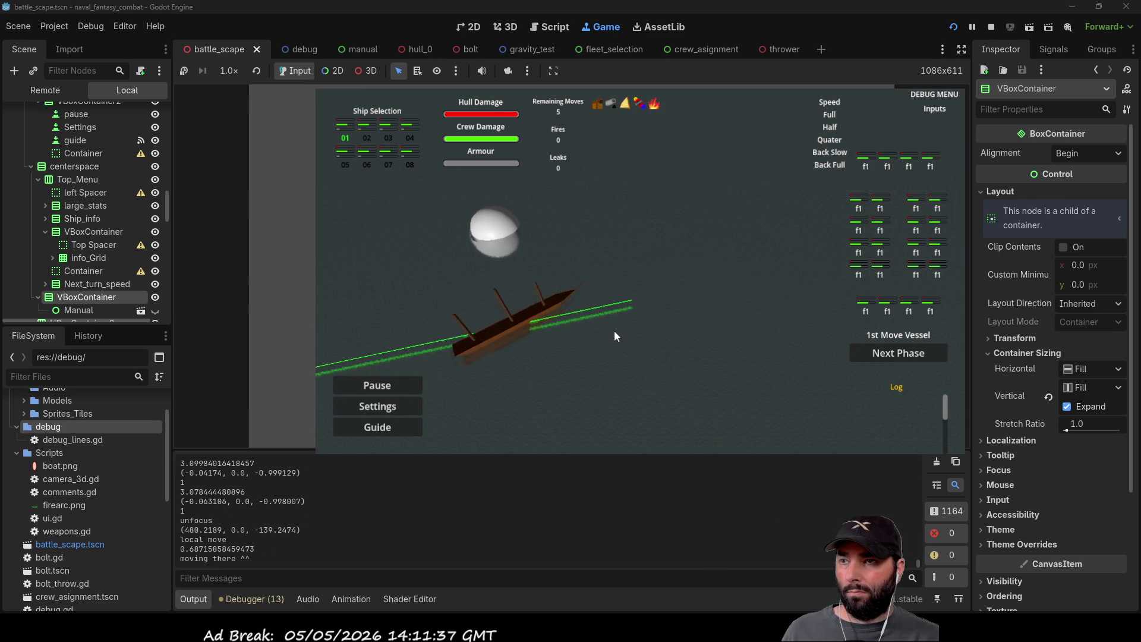
pyautogui.click(643, 288)
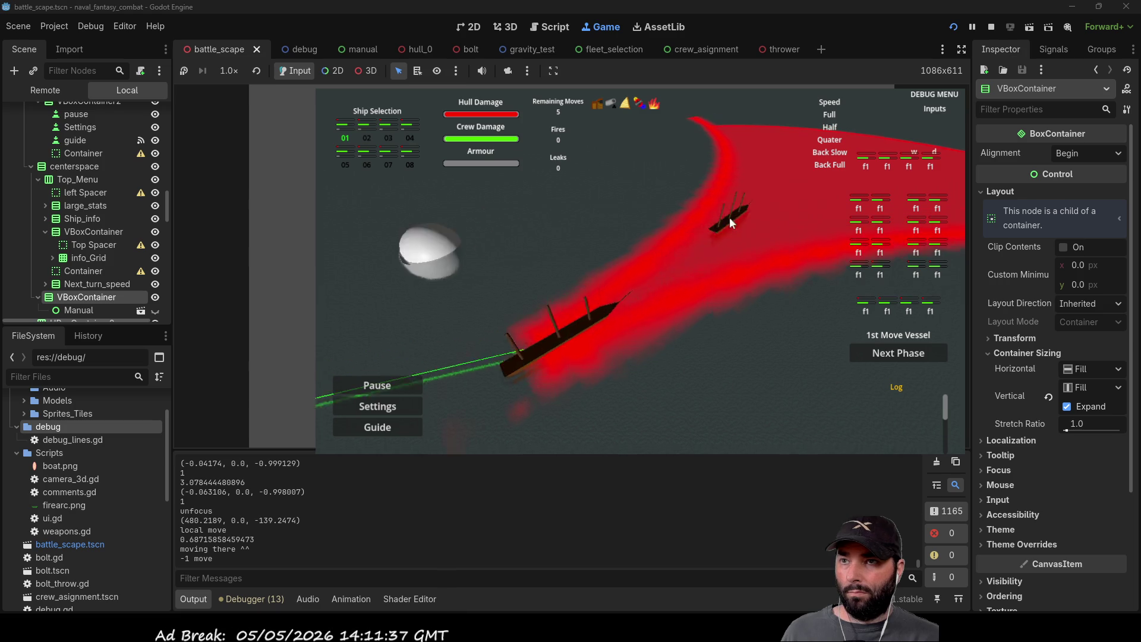
# Step: Fire at the target, skip boarding, and place the second move while steering the camera with W/D
pyautogui.click(904, 349)
pyautogui.click(655, 341)
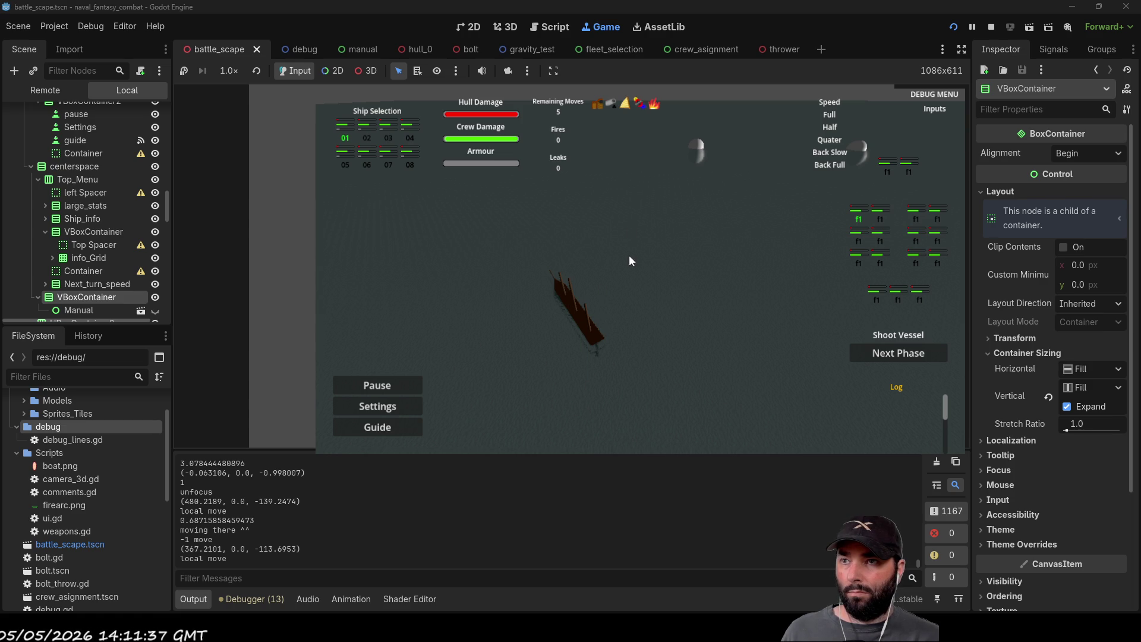
pyautogui.click(912, 357)
pyautogui.click(916, 354)
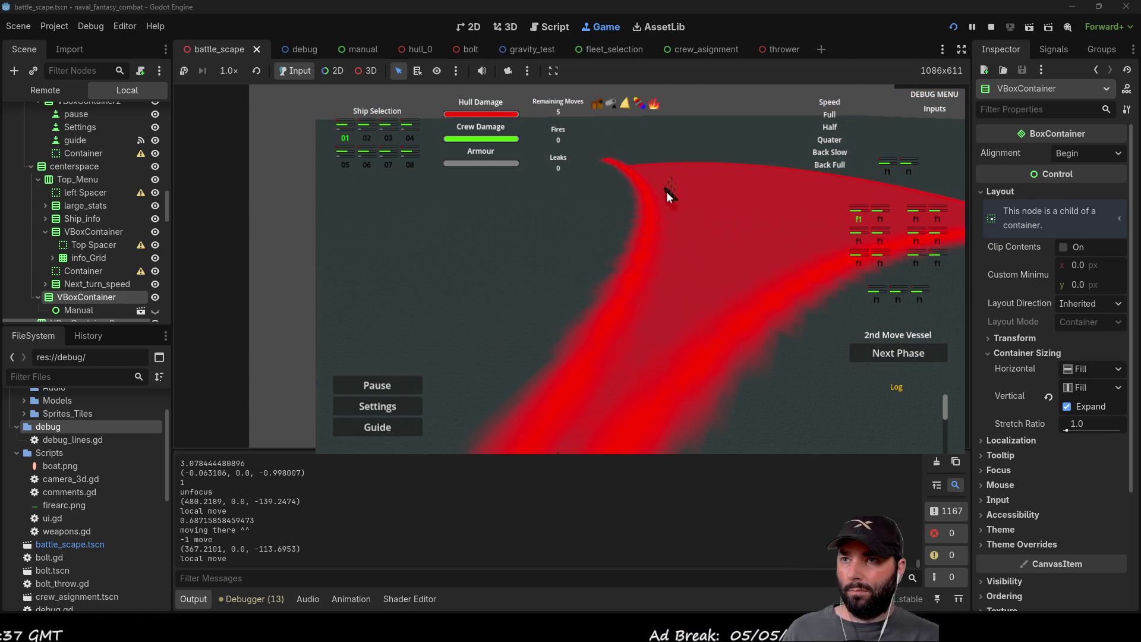
pyautogui.click(685, 316)
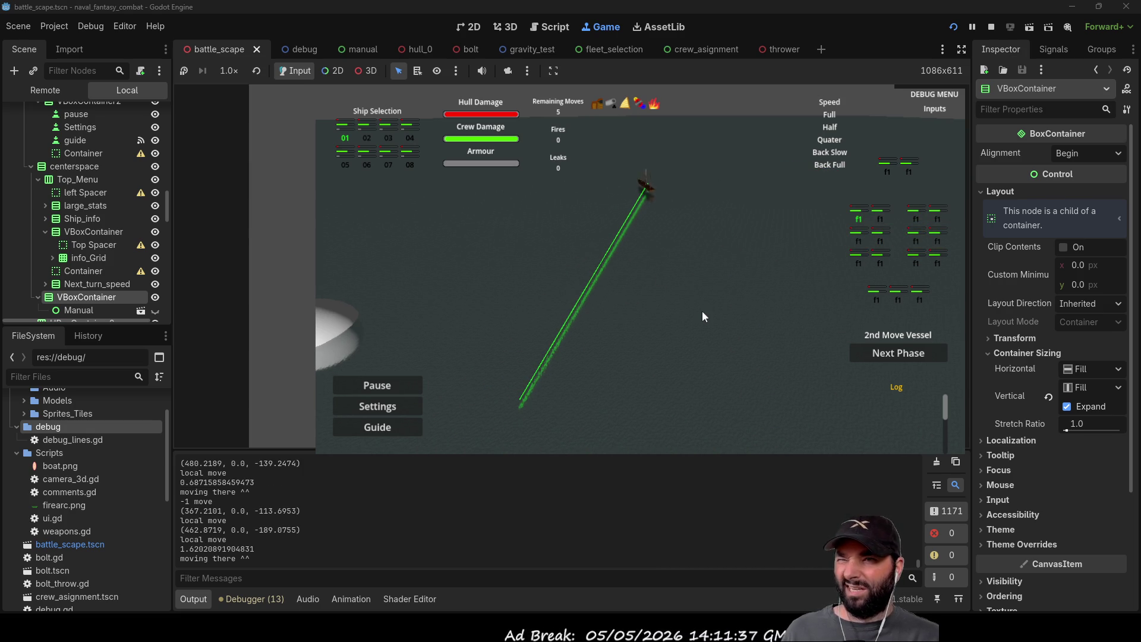
pyautogui.press('w')
pyautogui.press('d')
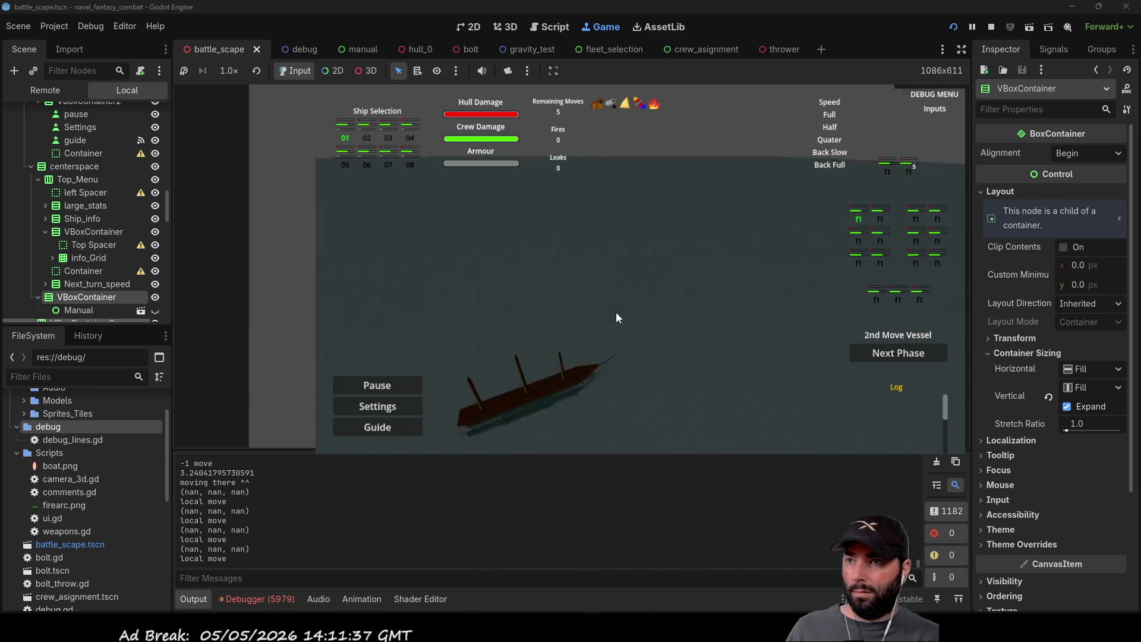
# Step: Collapse the UI node, hide the water node, swing the camera with A/S, and restart with F5
pyautogui.scroll(15, 90, 225)
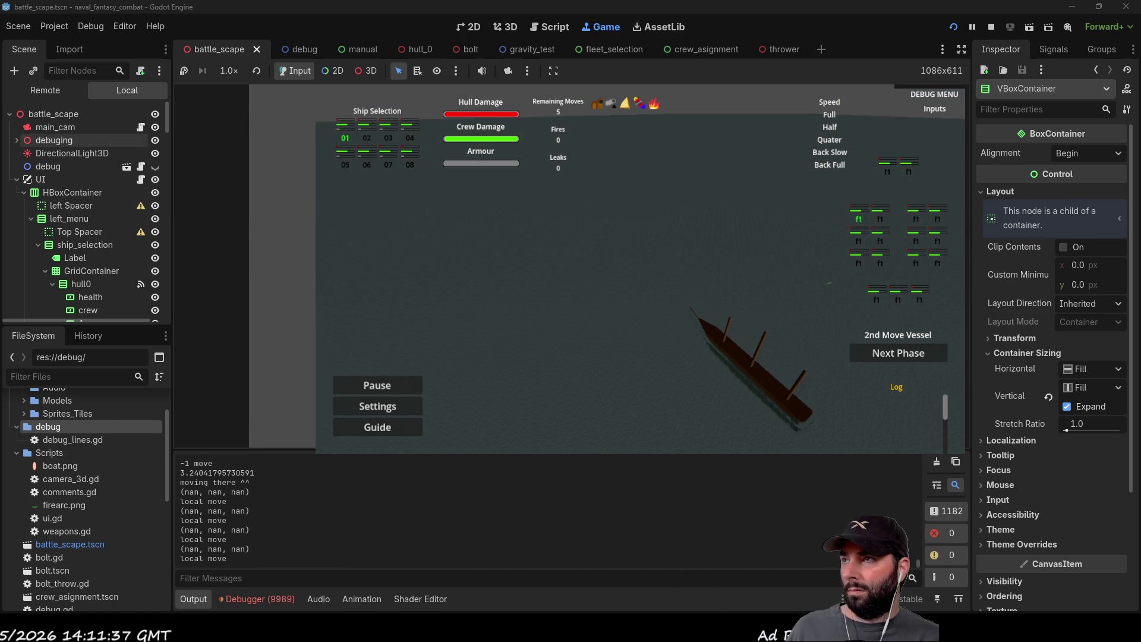
pyautogui.click(17, 179)
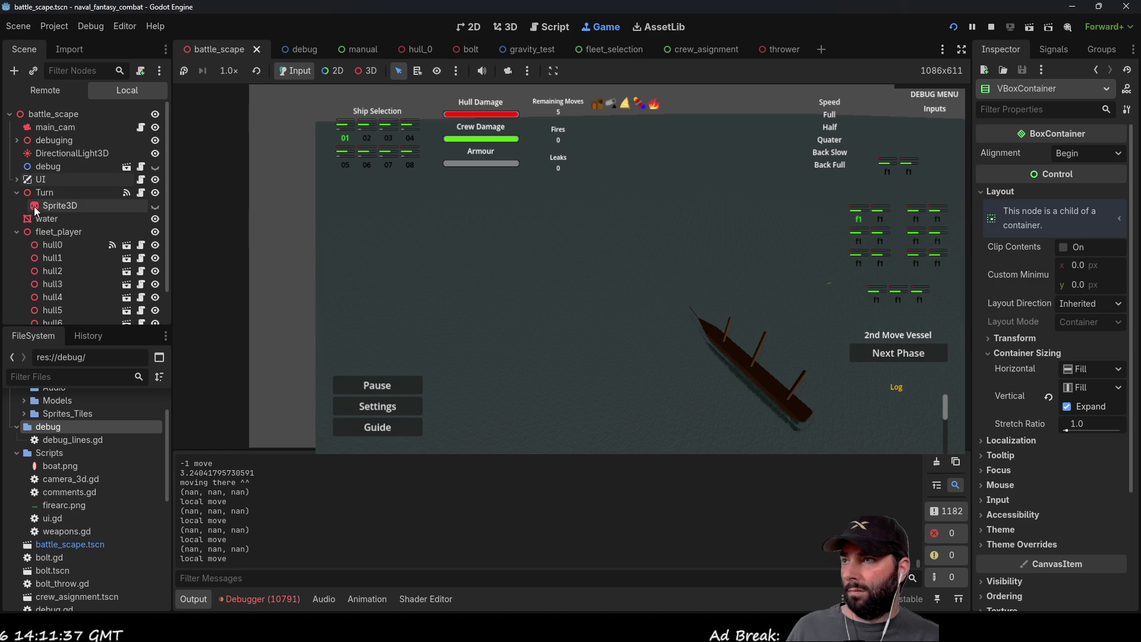
pyautogui.click(154, 220)
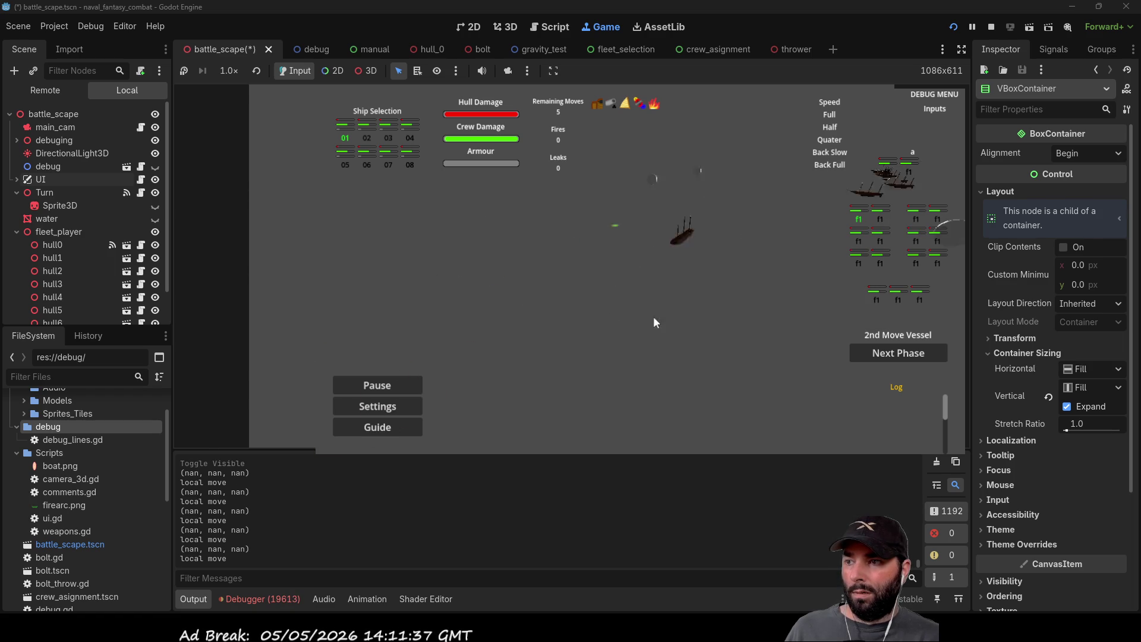
pyautogui.press('a')
pyautogui.press('s')
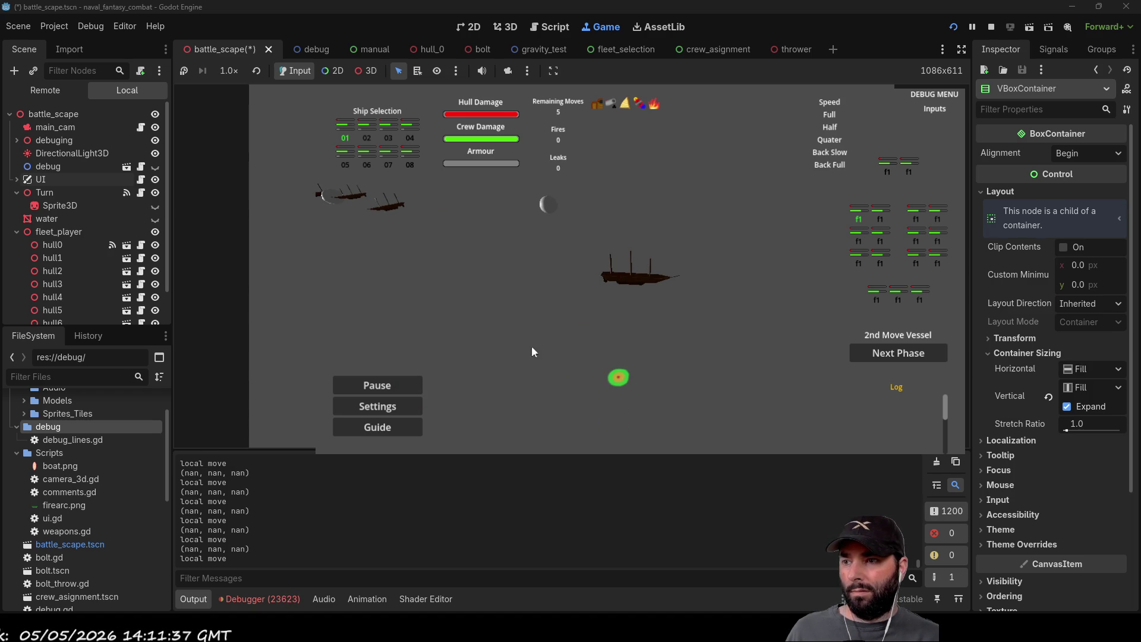
pyautogui.press('F5')
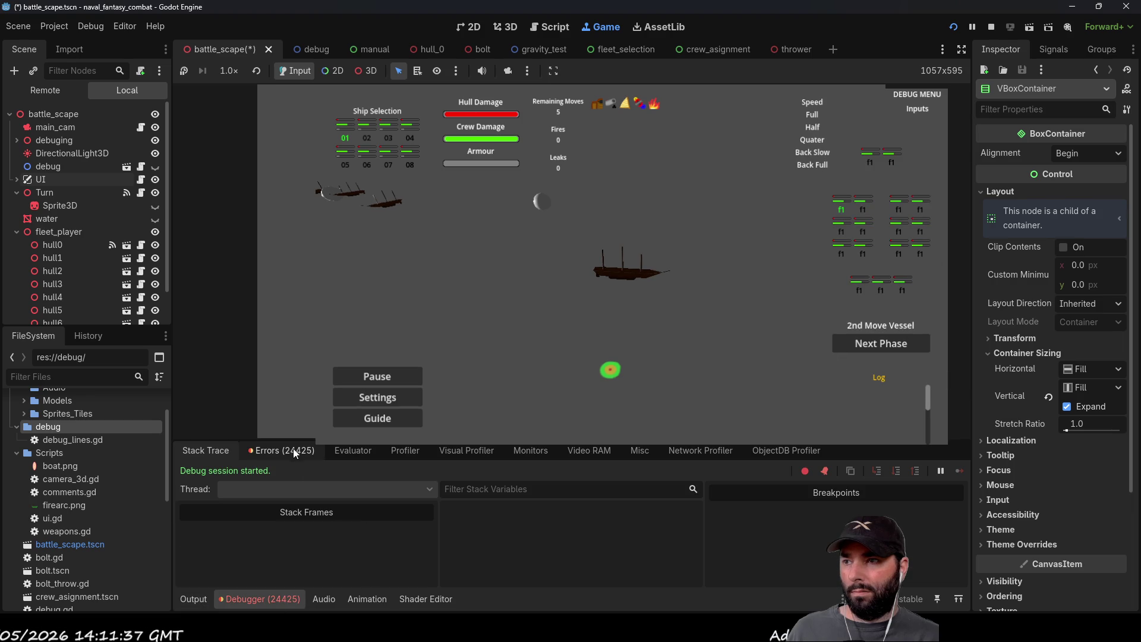
# Step: Open the debugger's Errors list and inspect an instance_set_transform NaN error's source
pyautogui.click(283, 449)
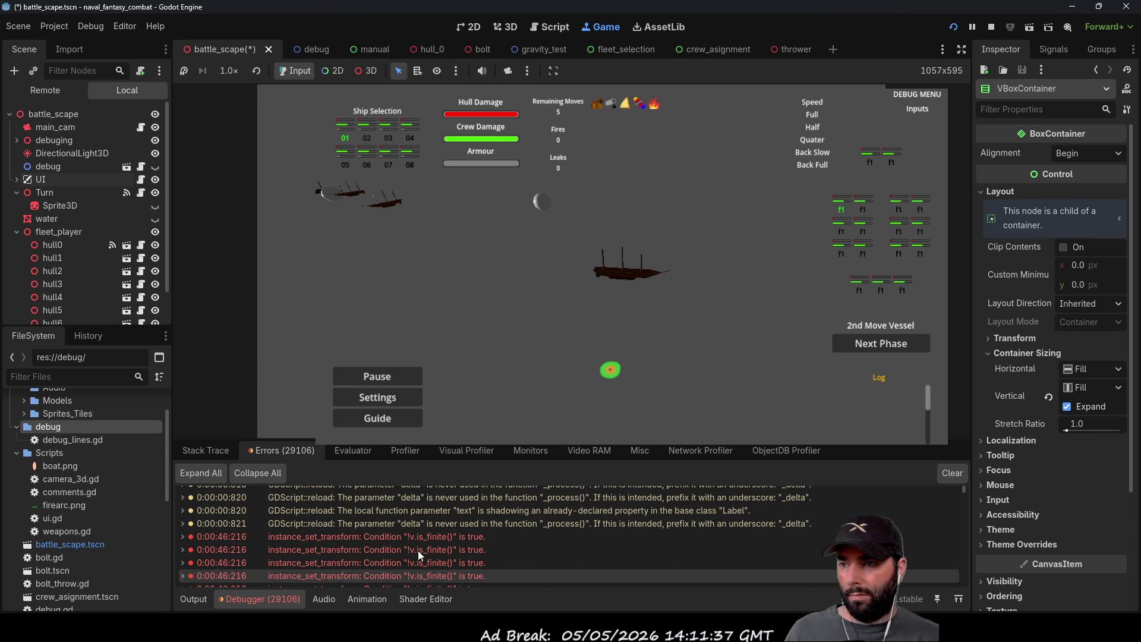
pyautogui.doubleClick(428, 539)
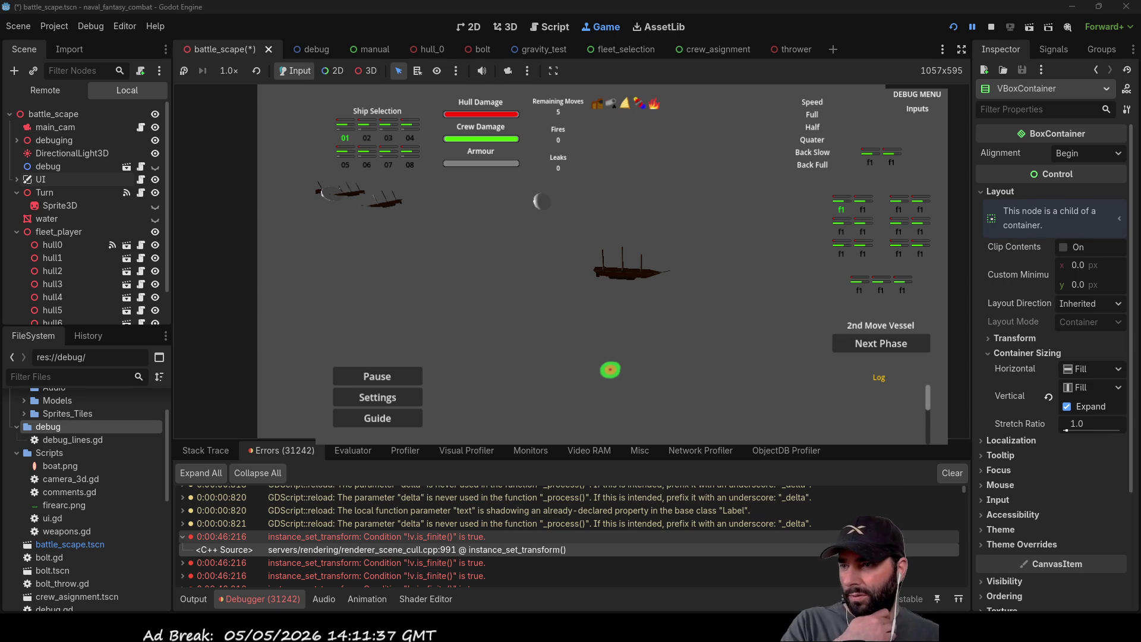
pyautogui.doubleClick(351, 538)
pyautogui.scroll(-2, 351, 542)
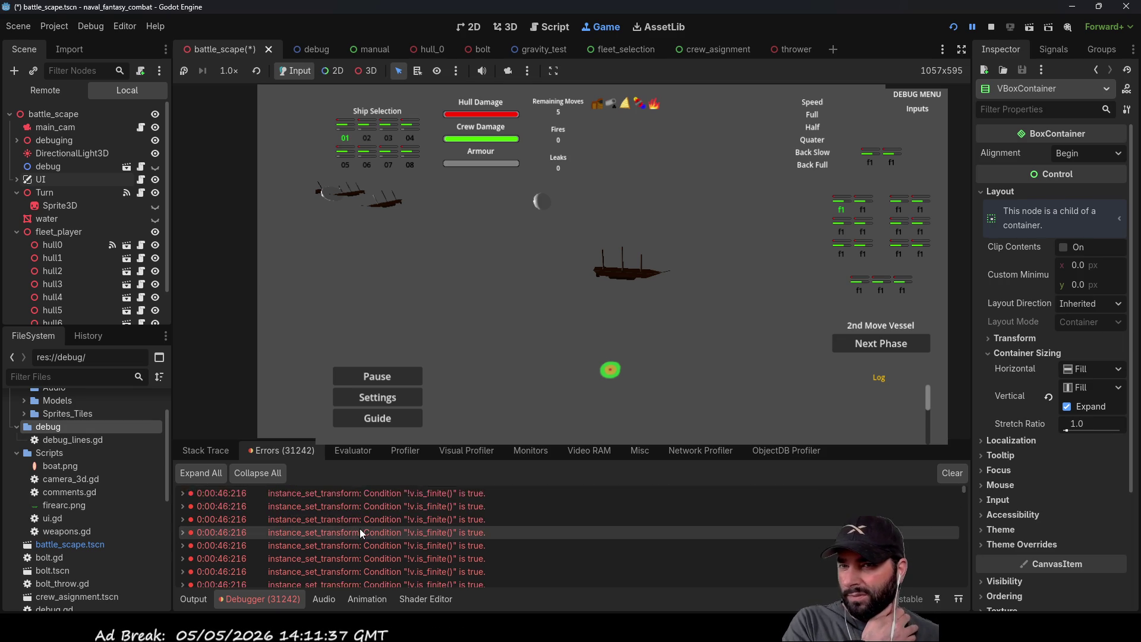
pyautogui.moveTo(964, 490); pyautogui.dragTo(965, 588)
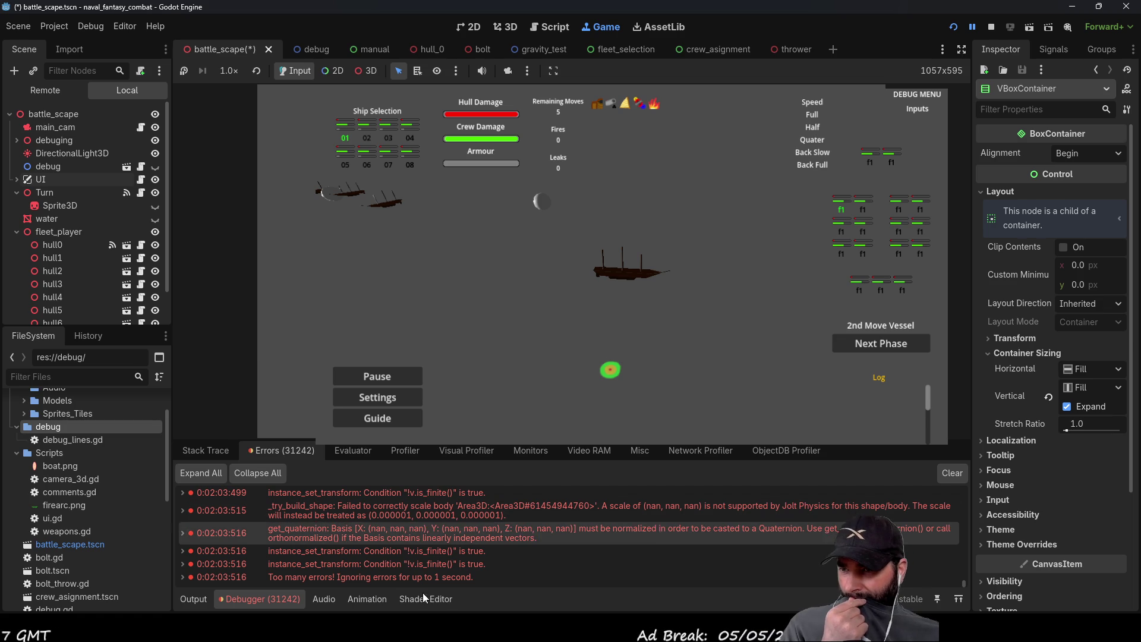
# Step: Expand the get_quaternion error, check the Output log, and stop the running game
pyautogui.click(435, 531)
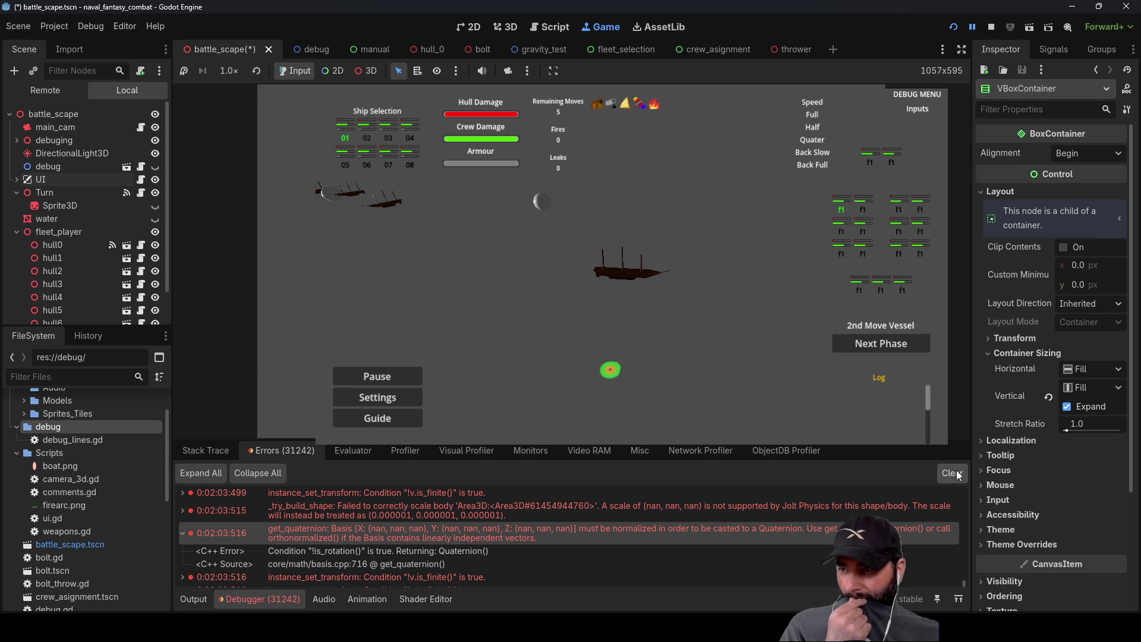
pyautogui.click(193, 598)
pyautogui.click(238, 599)
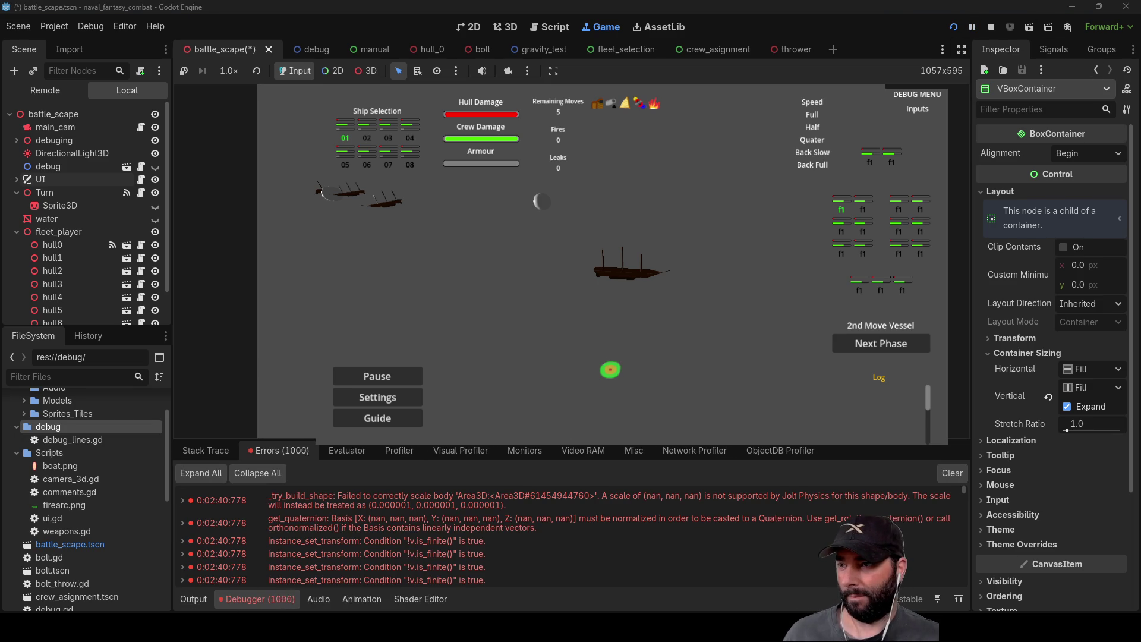
pyautogui.click(990, 27)
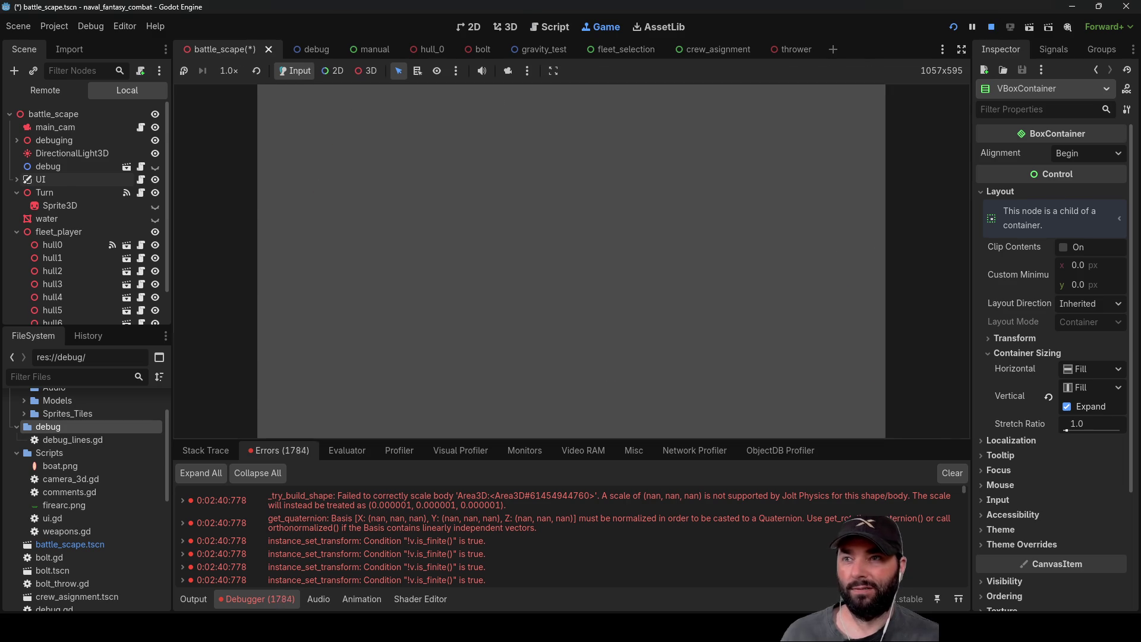
# Step: Run the game again to show a vessel's firing arc, then stop it
pyautogui.scroll(-5, 548, 335)
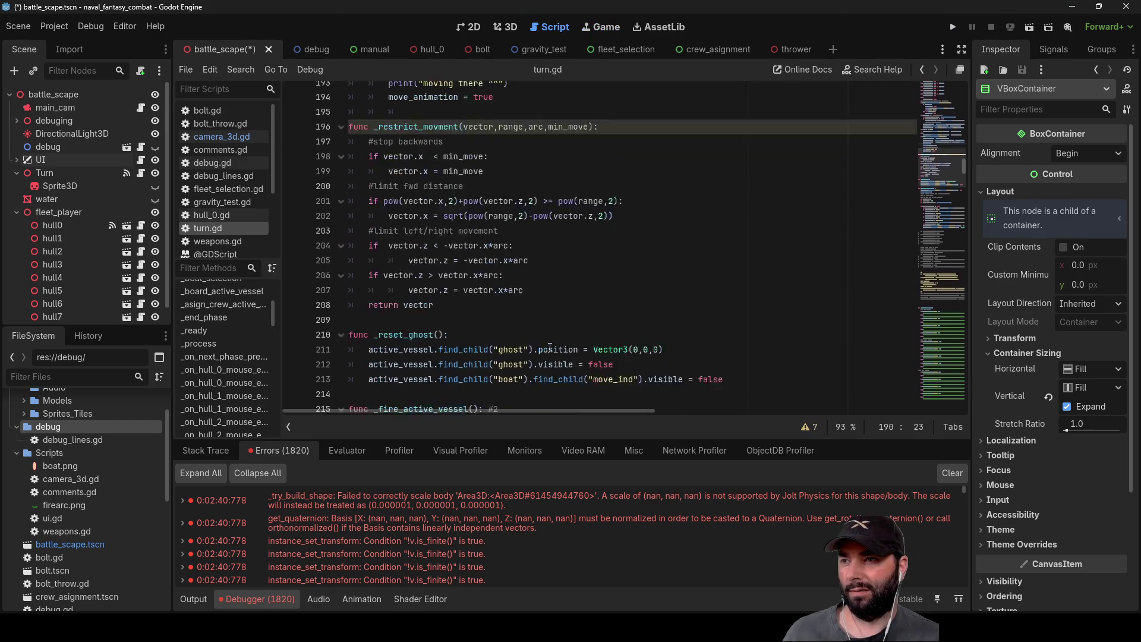
pyautogui.scroll(5, 551, 337)
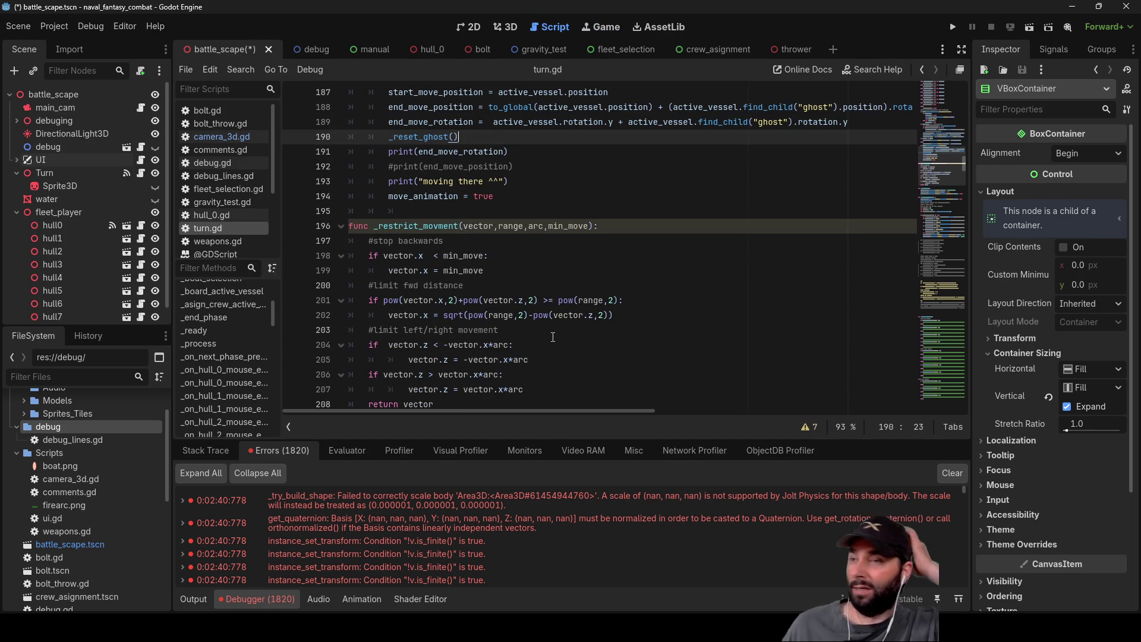
pyautogui.click(953, 27)
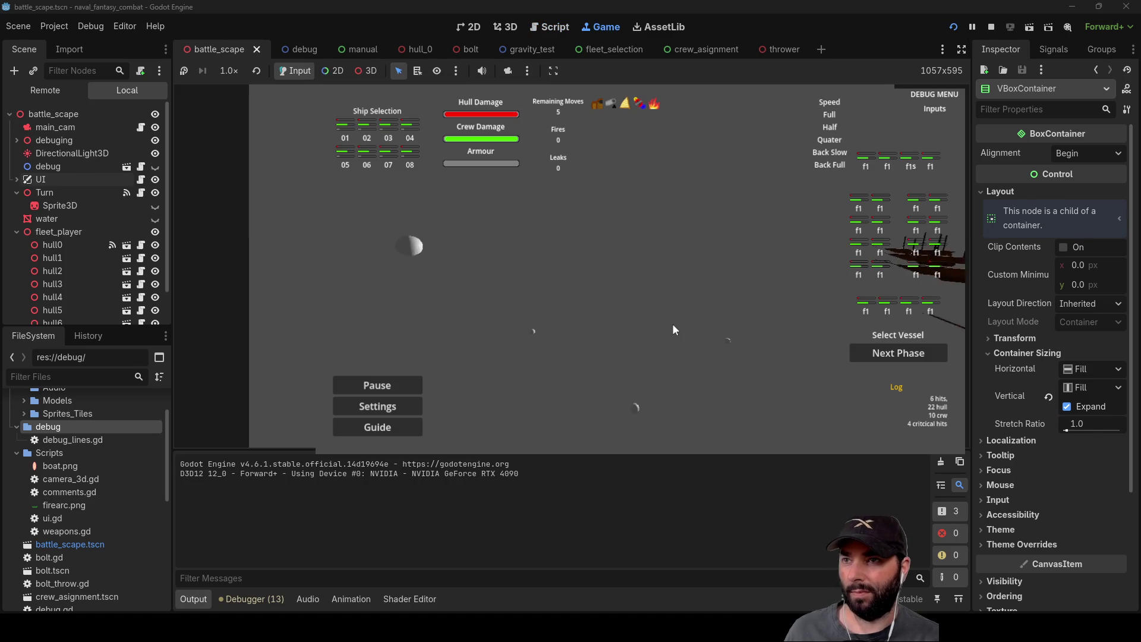
pyautogui.click(629, 317)
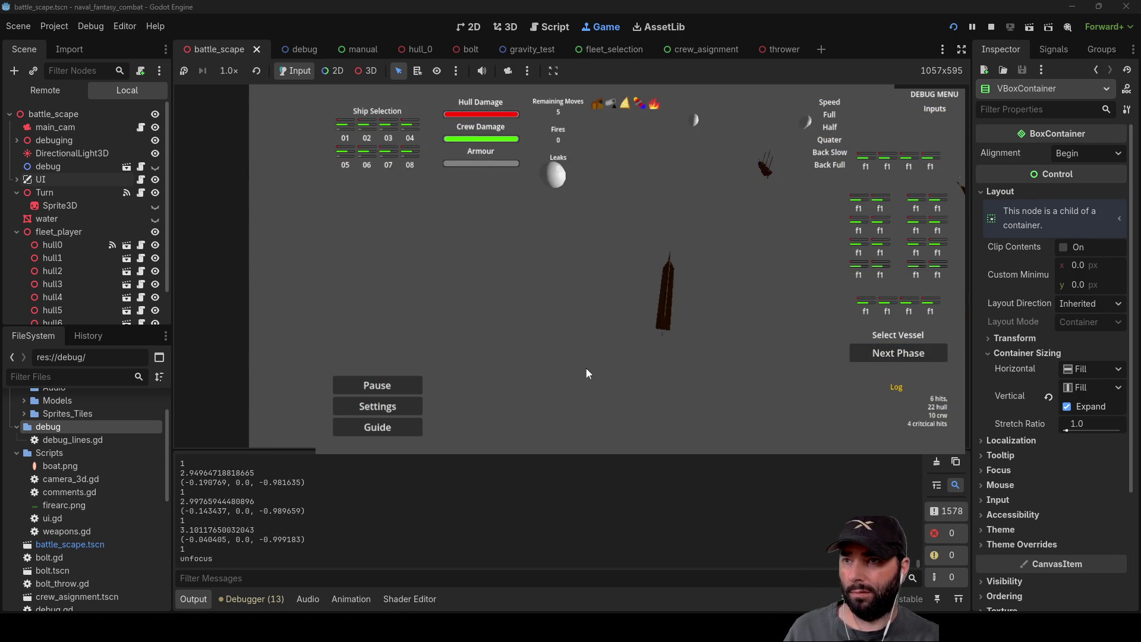
pyautogui.click(991, 27)
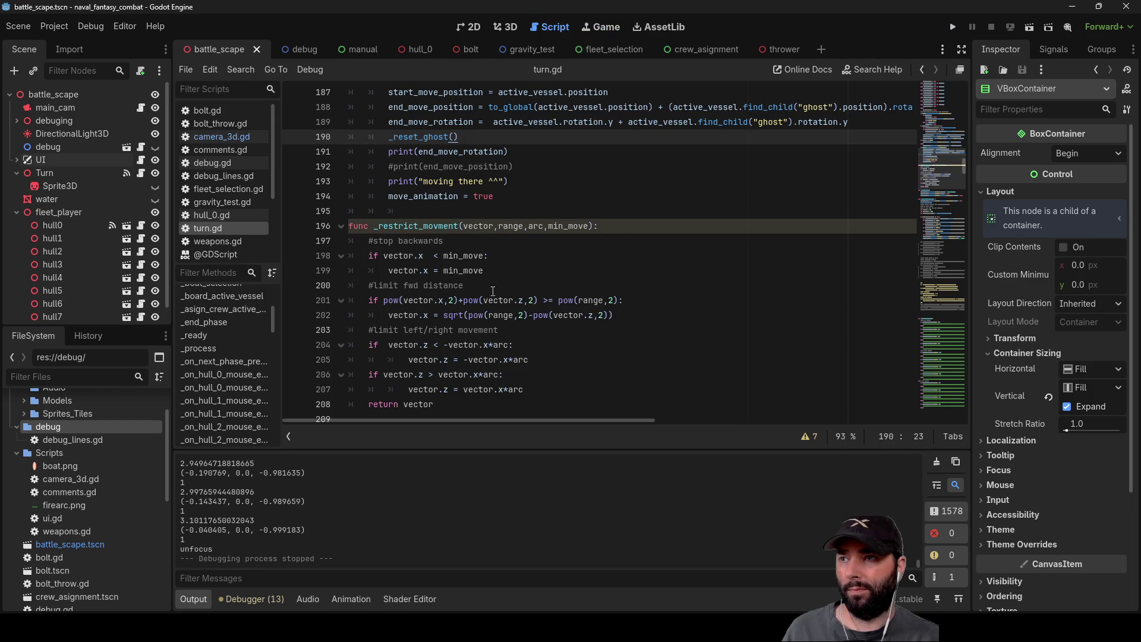
# Step: Scroll through turn.gd and jump to the _pre_move_active_vessel function
pyautogui.scroll(6, 435, 276)
pyautogui.scroll(-6, 436, 270)
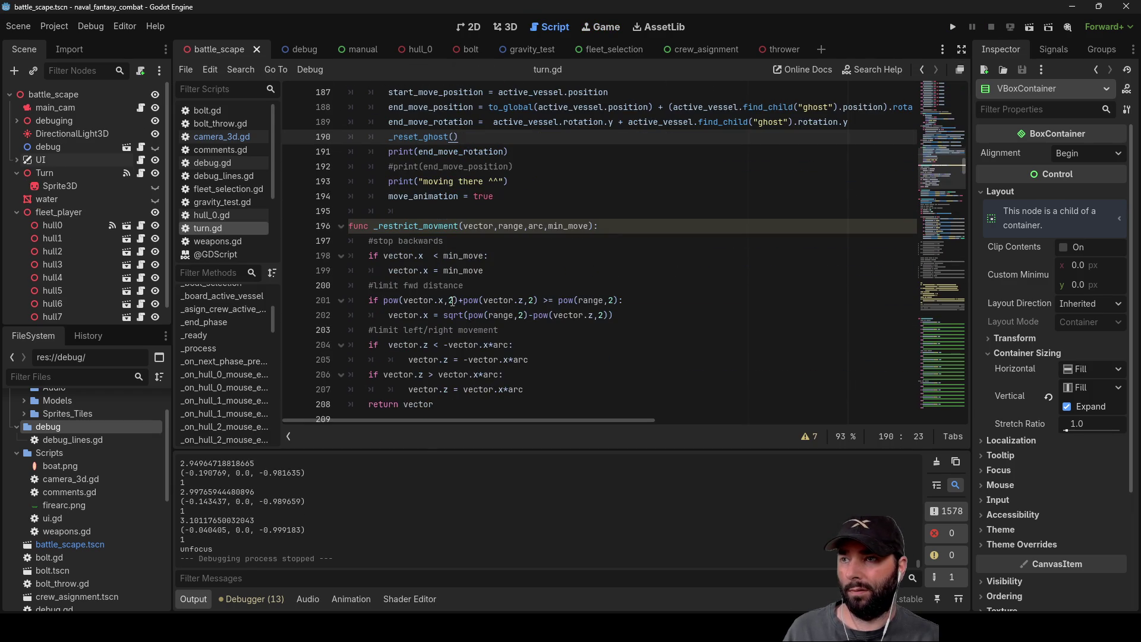
pyautogui.scroll(5, 436, 268)
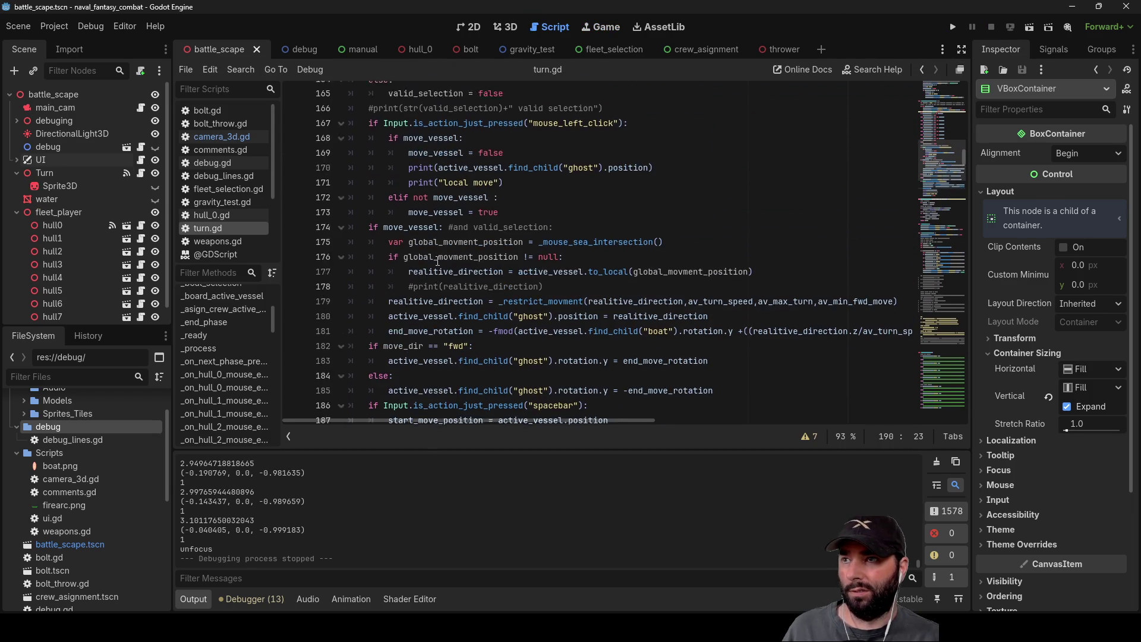
pyautogui.scroll(-3, 437, 264)
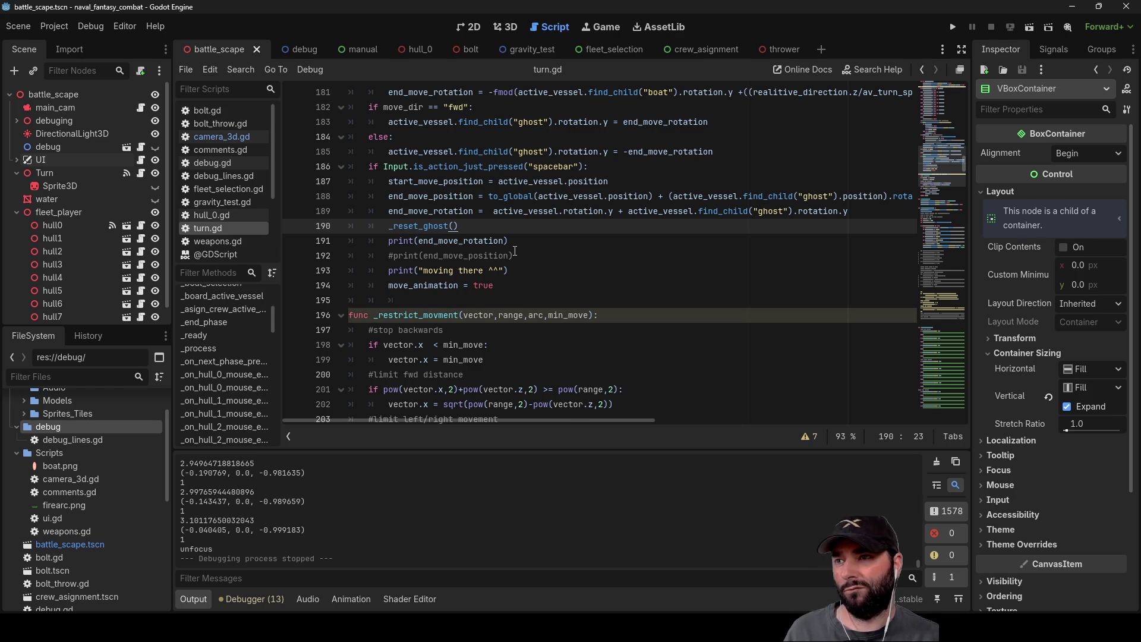
pyautogui.scroll(-5, 515, 251)
pyautogui.scroll(7, 514, 255)
pyautogui.scroll(7, 514, 257)
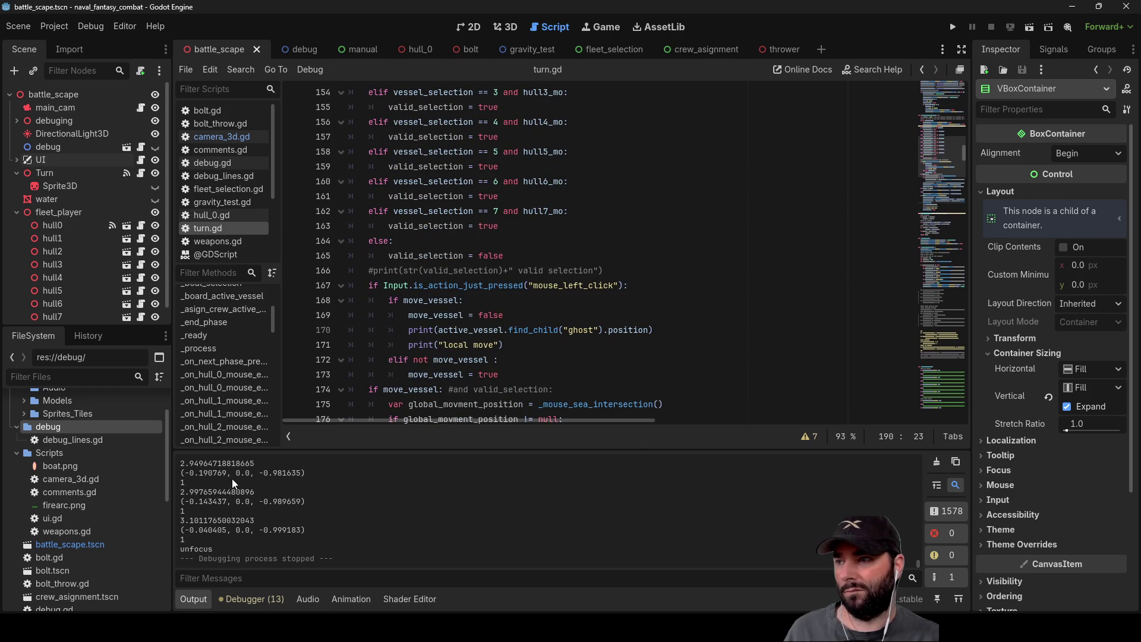
pyautogui.scroll(4, 229, 343)
pyautogui.click(228, 335)
# Step: Jump to _select_active_vessel and highlight the _boat_selection call on line 88
pyautogui.scroll(-10, 515, 336)
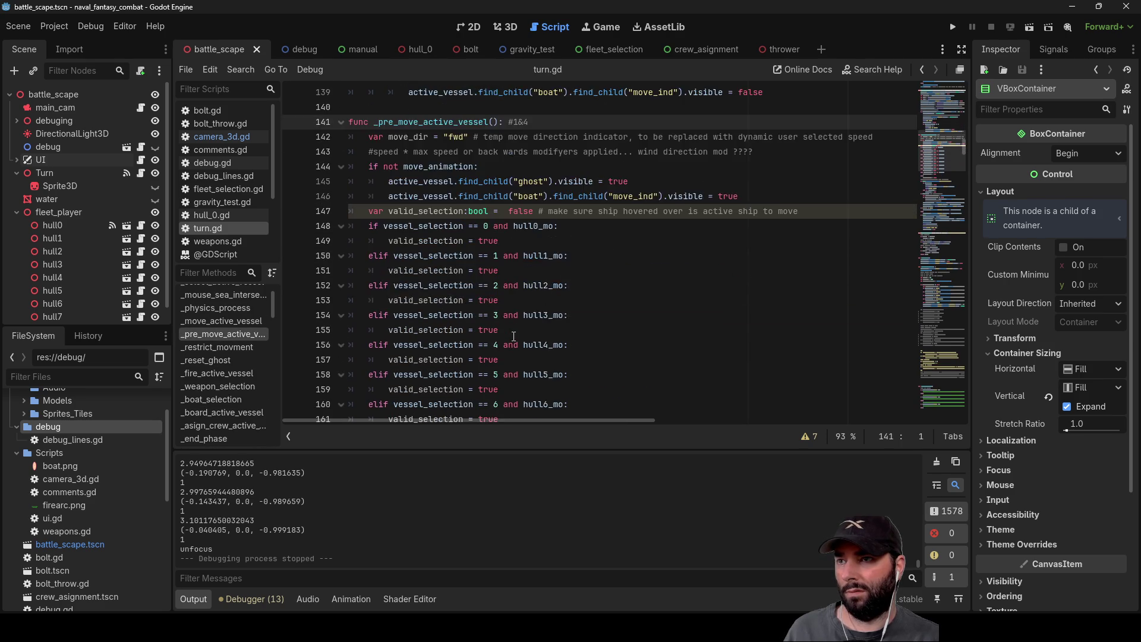
pyautogui.scroll(8, 516, 334)
pyautogui.scroll(-3, 516, 333)
pyautogui.scroll(-9, 516, 333)
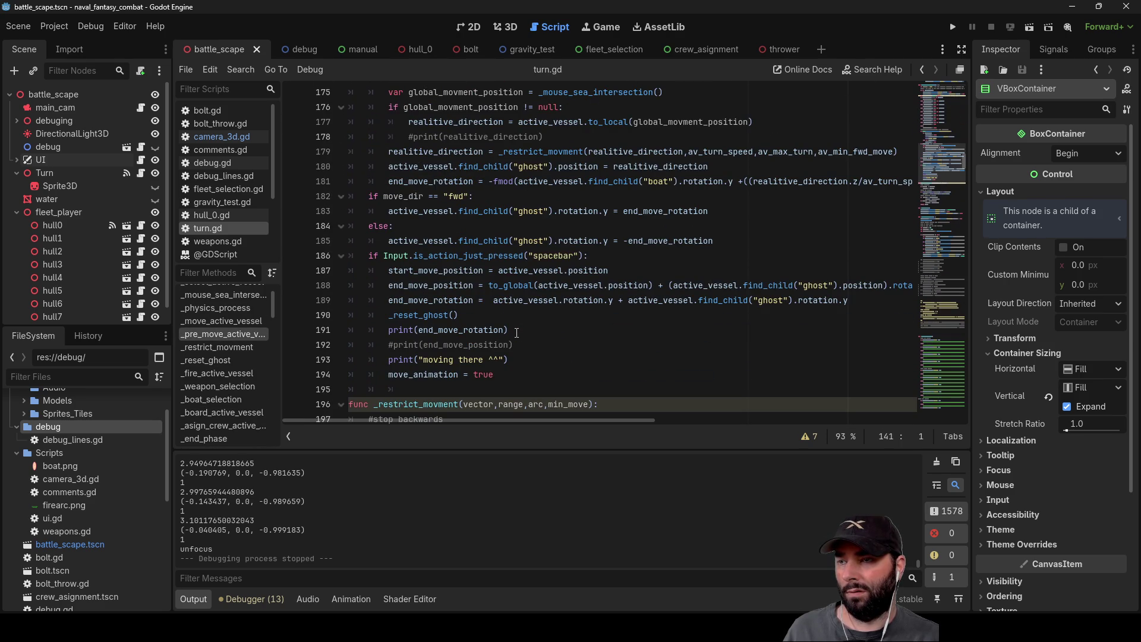
pyautogui.scroll(7, 517, 334)
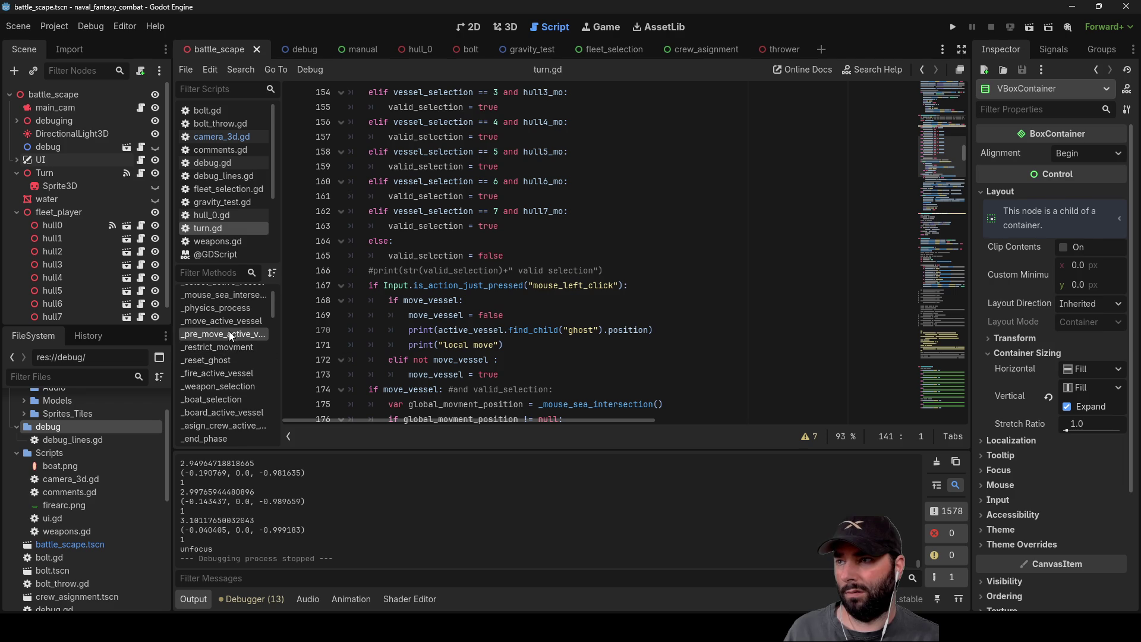
pyautogui.scroll(2, 231, 332)
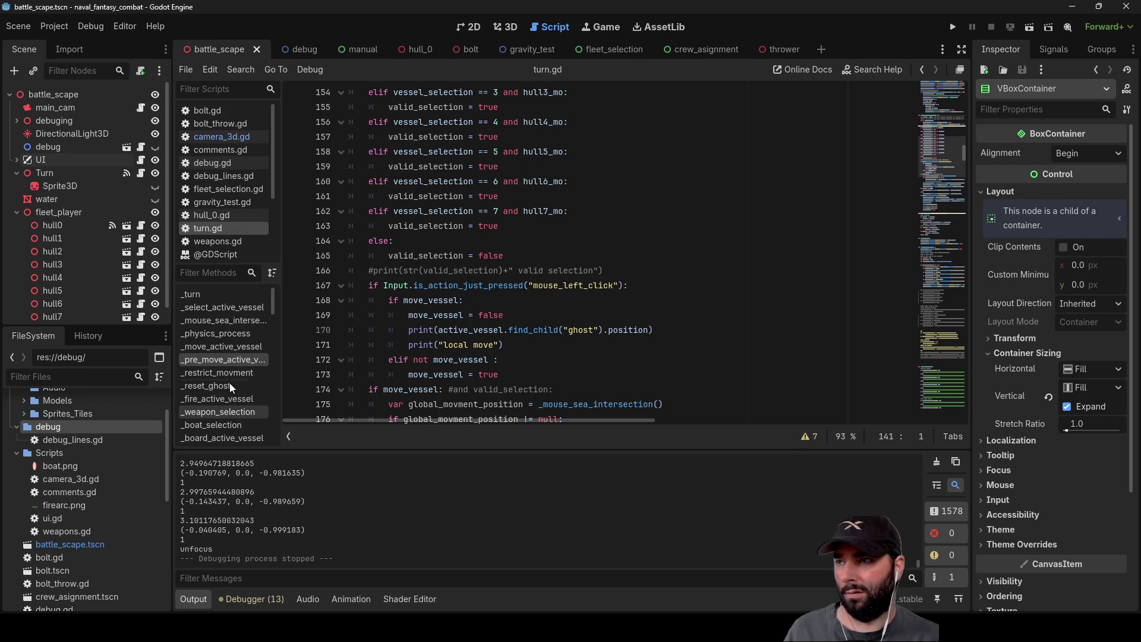
pyautogui.click(231, 313)
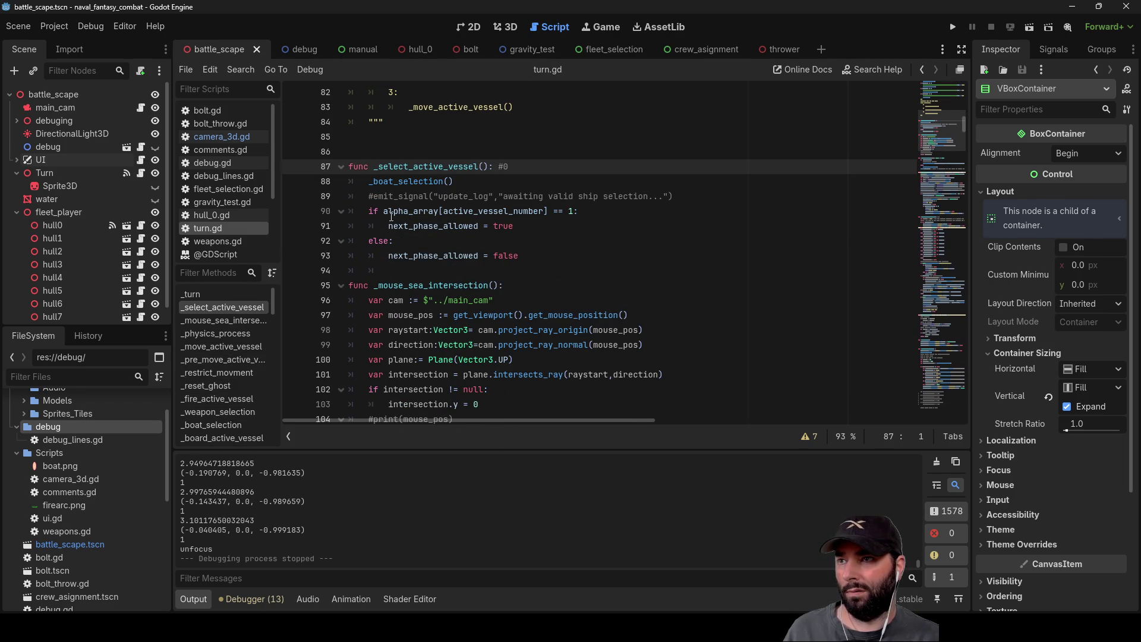
pyautogui.doubleClick(413, 181)
# Step: Open camera_3d.gd at its _physics_process function
pyautogui.scroll(-6, 469, 322)
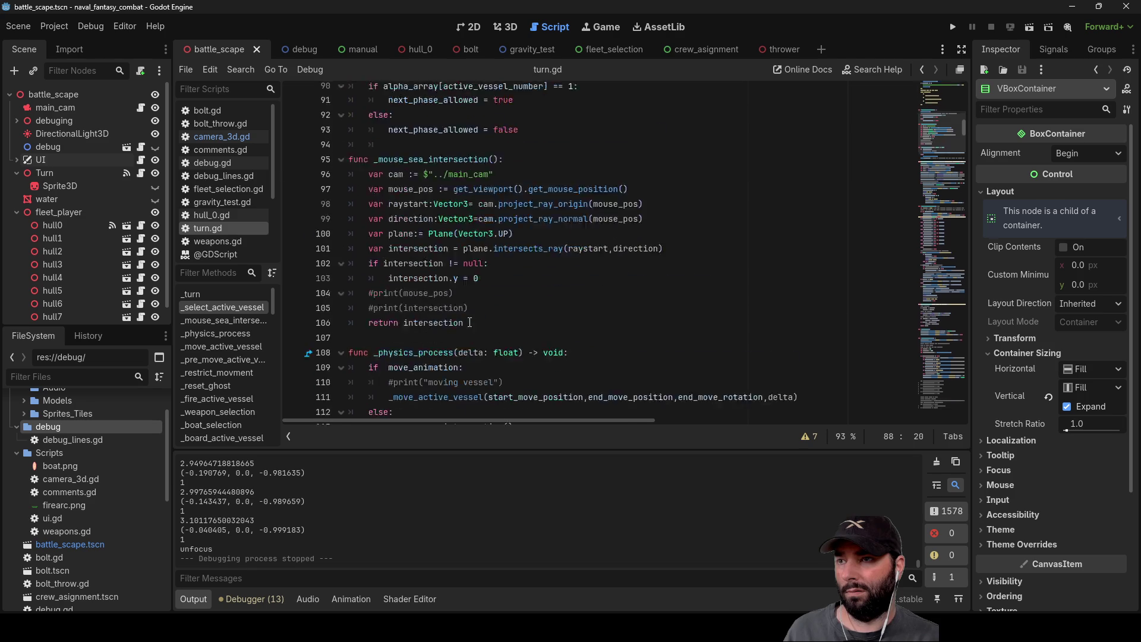
pyautogui.click(234, 139)
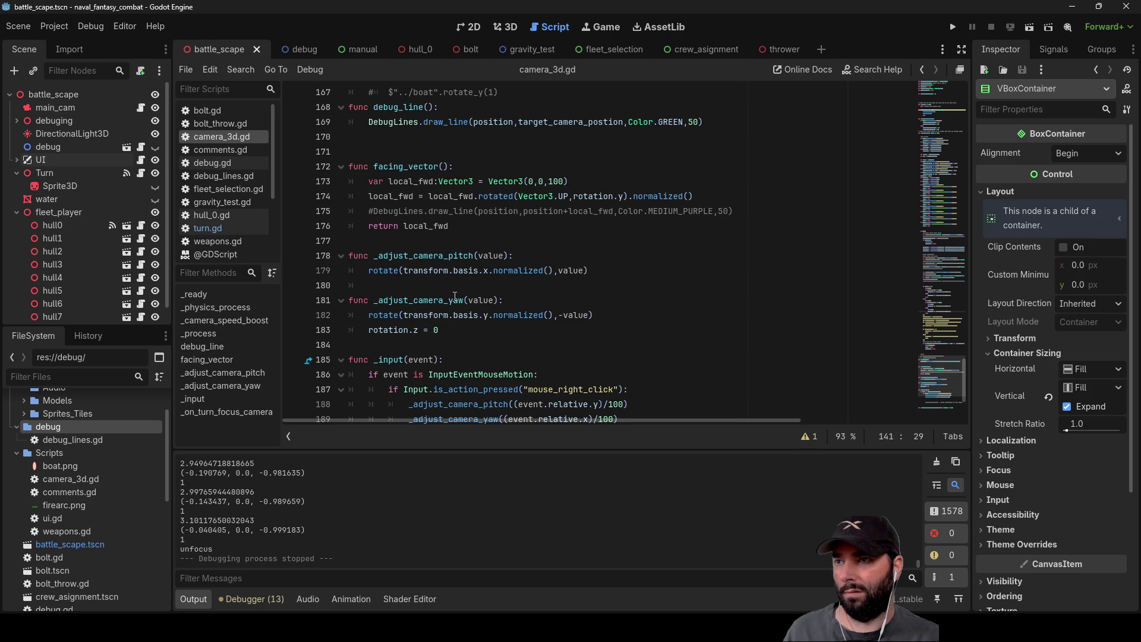
pyautogui.click(226, 309)
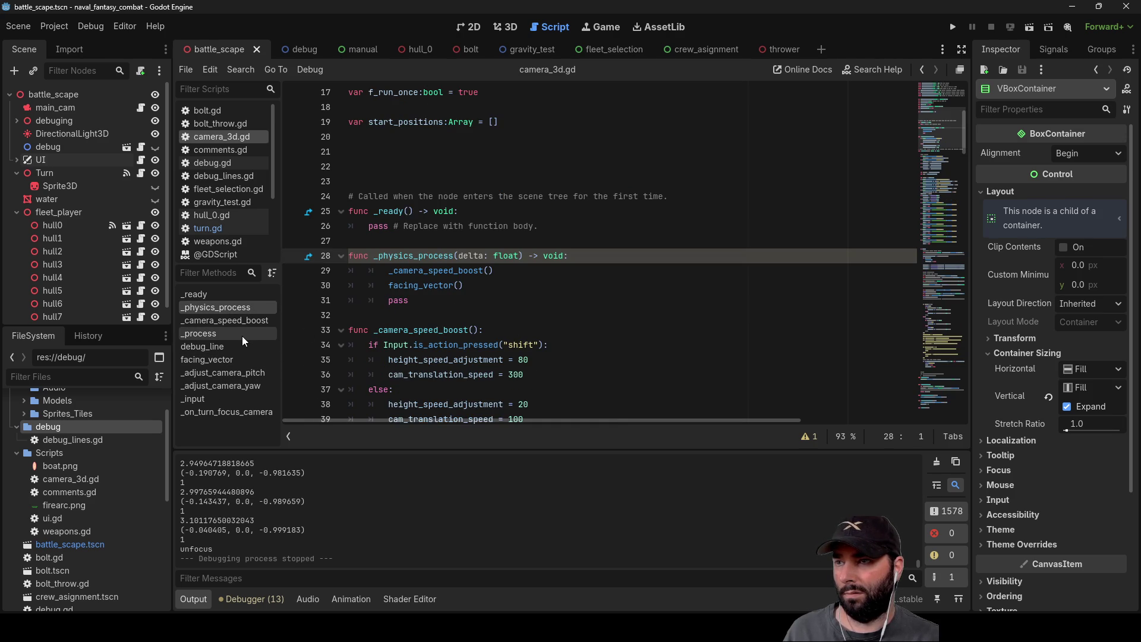
pyautogui.click(223, 337)
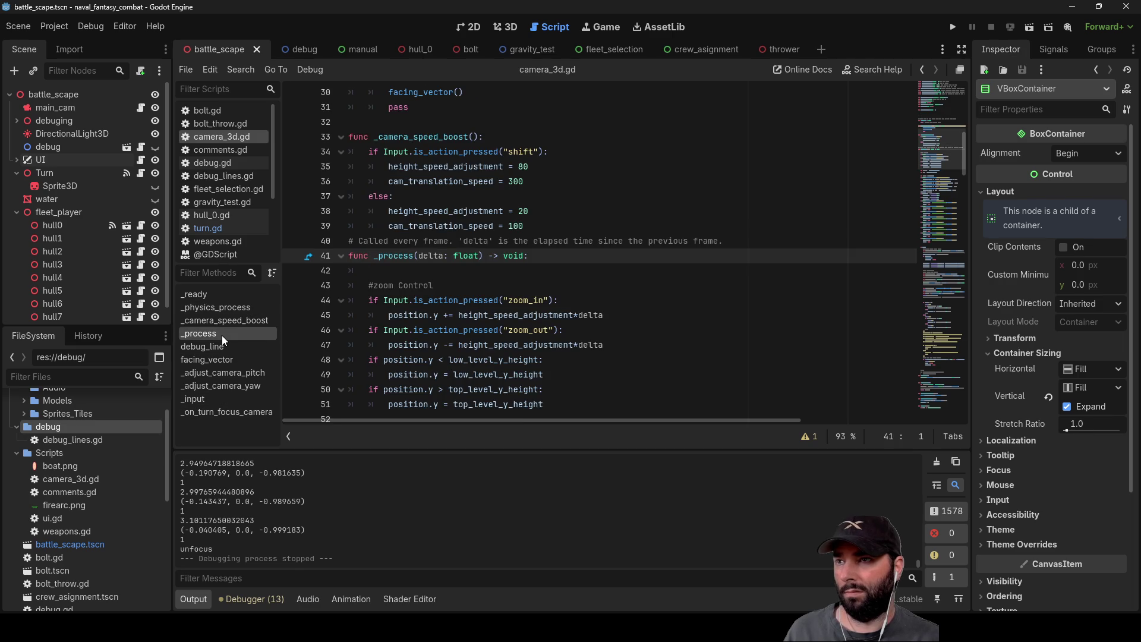
pyautogui.scroll(-13, 495, 339)
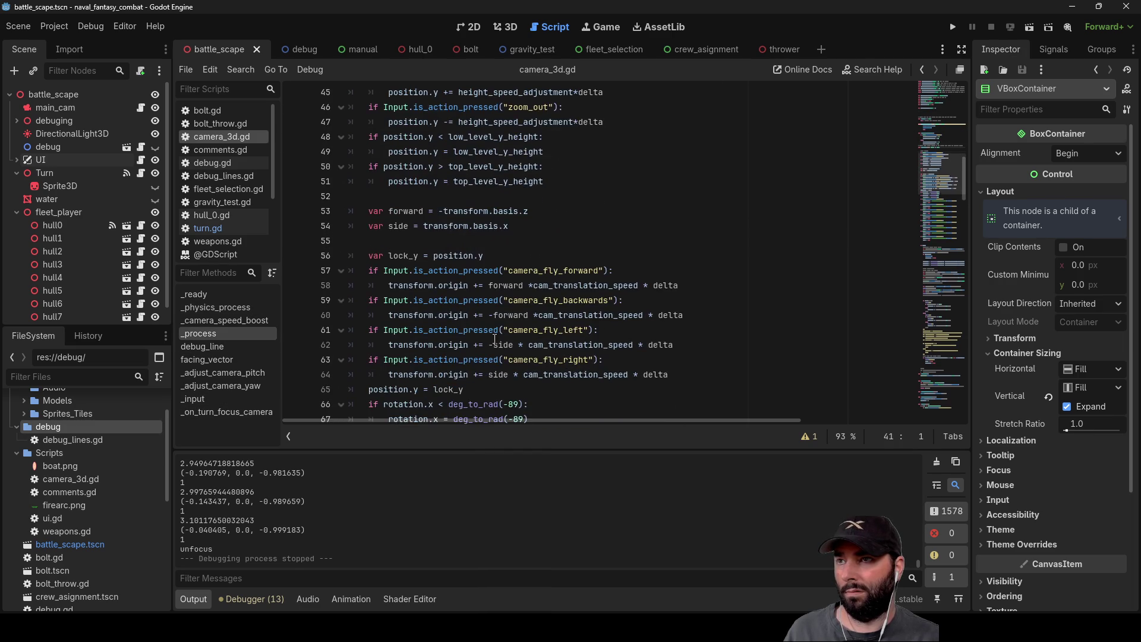
pyautogui.scroll(-6, 496, 351)
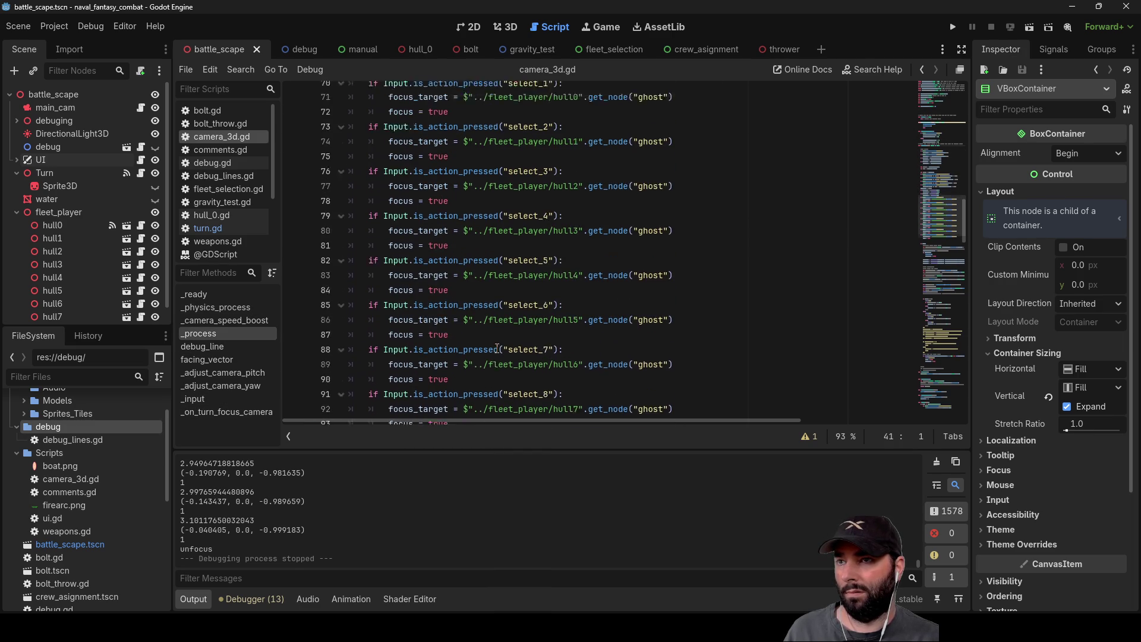
pyautogui.scroll(-3, 498, 345)
pyautogui.scroll(2, 464, 309)
pyautogui.scroll(-1, 439, 280)
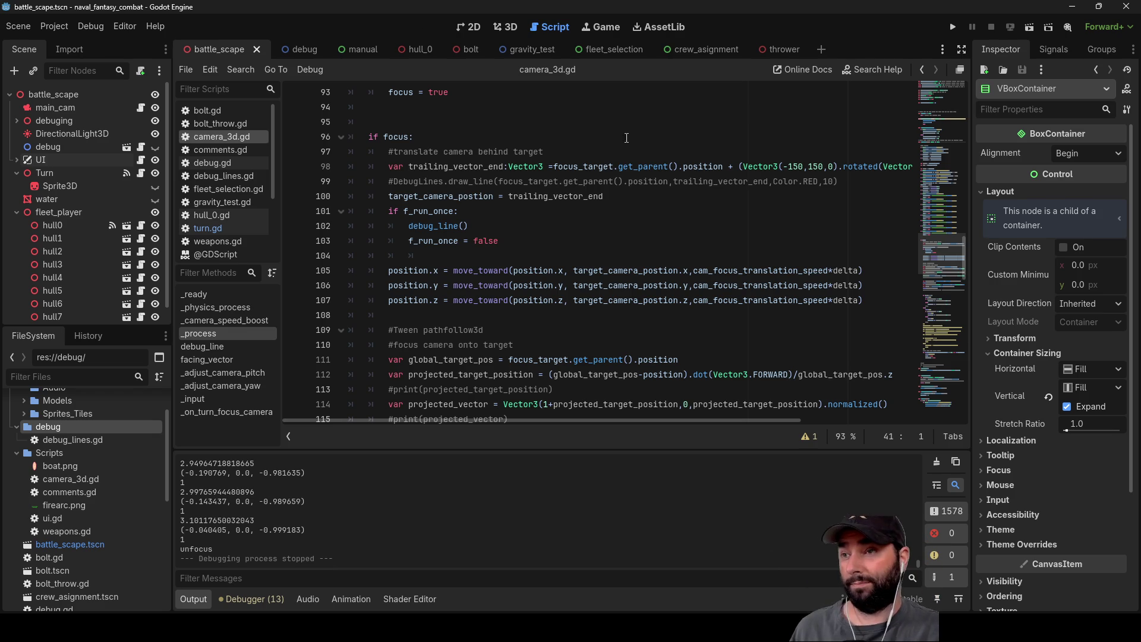
pyautogui.scroll(-5, 610, 255)
pyautogui.scroll(-9, 611, 255)
pyautogui.scroll(2, 580, 276)
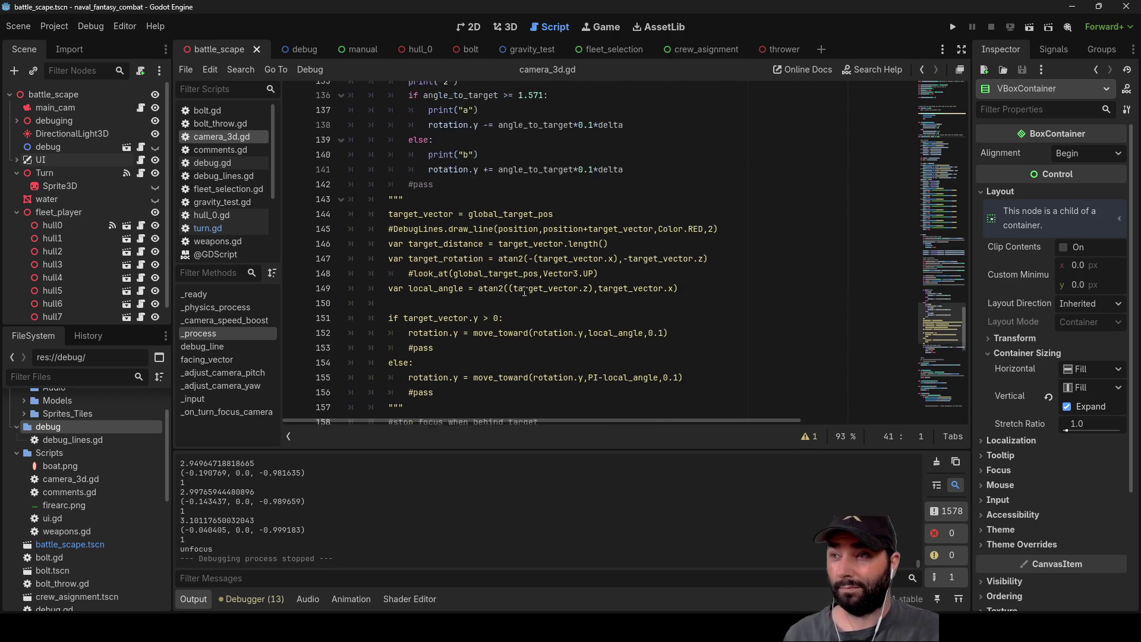
pyautogui.scroll(-5, 519, 291)
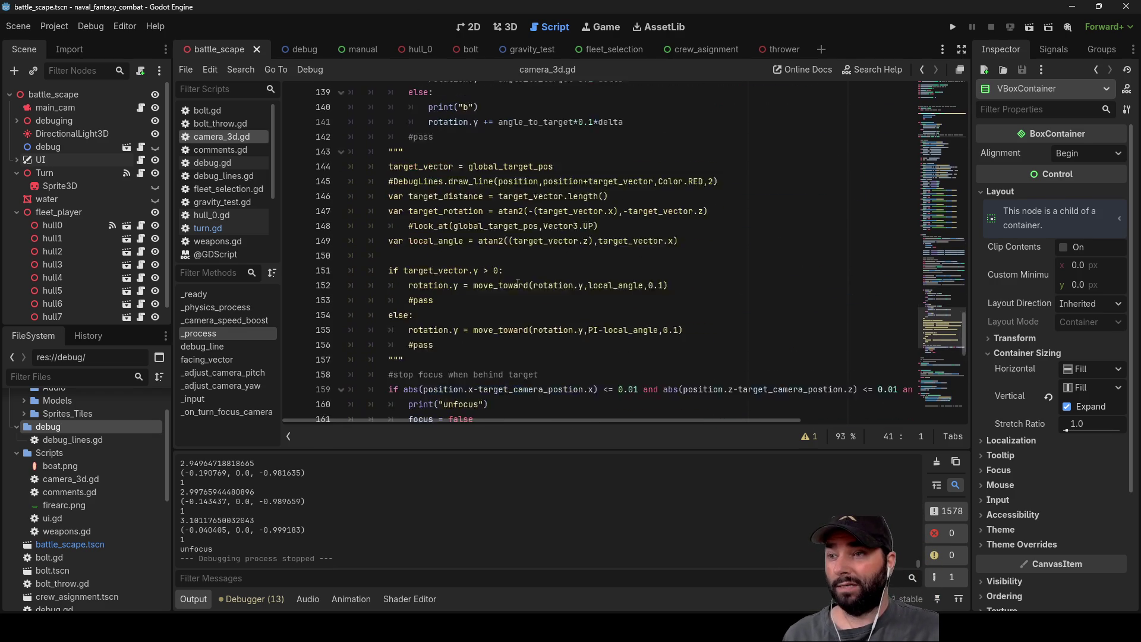
pyautogui.scroll(-3, 475, 295)
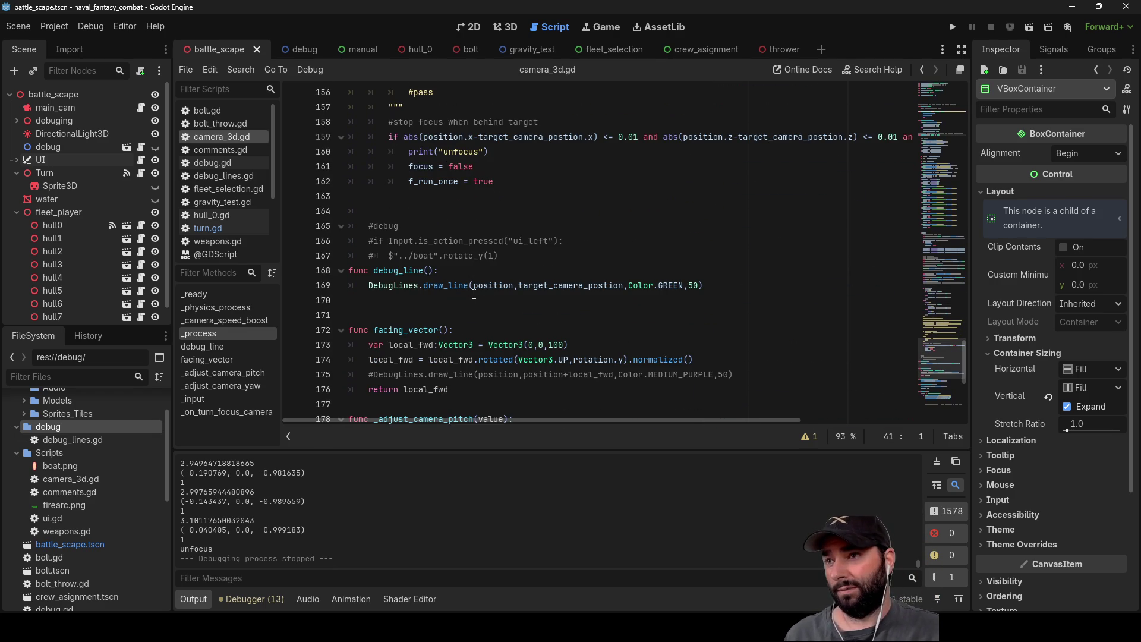
pyautogui.scroll(3, 473, 295)
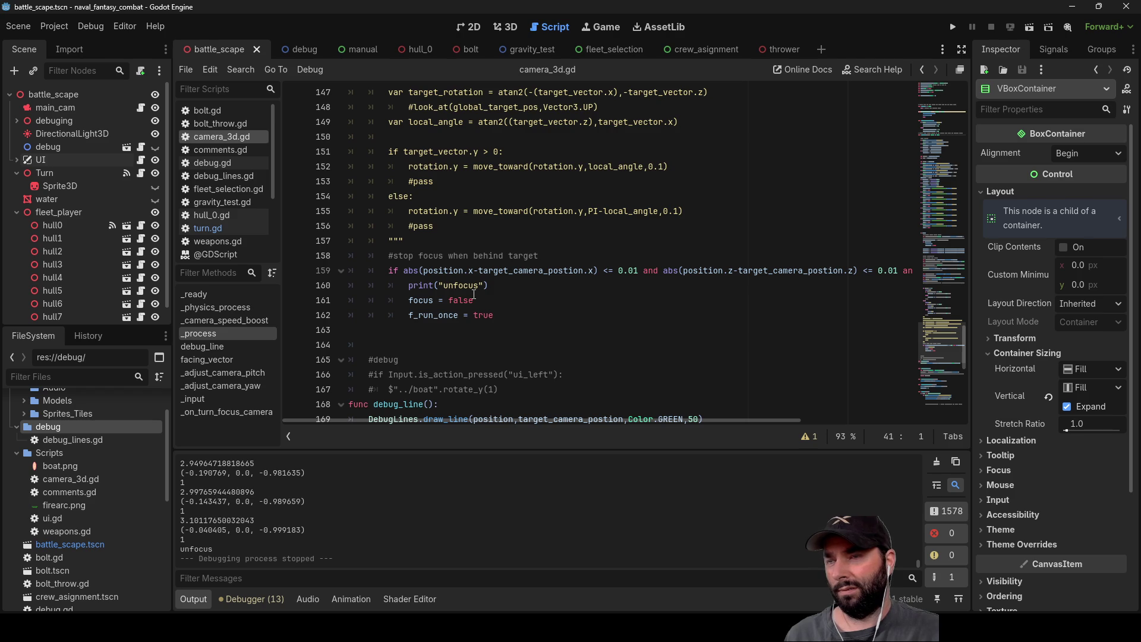
pyautogui.scroll(4, 473, 295)
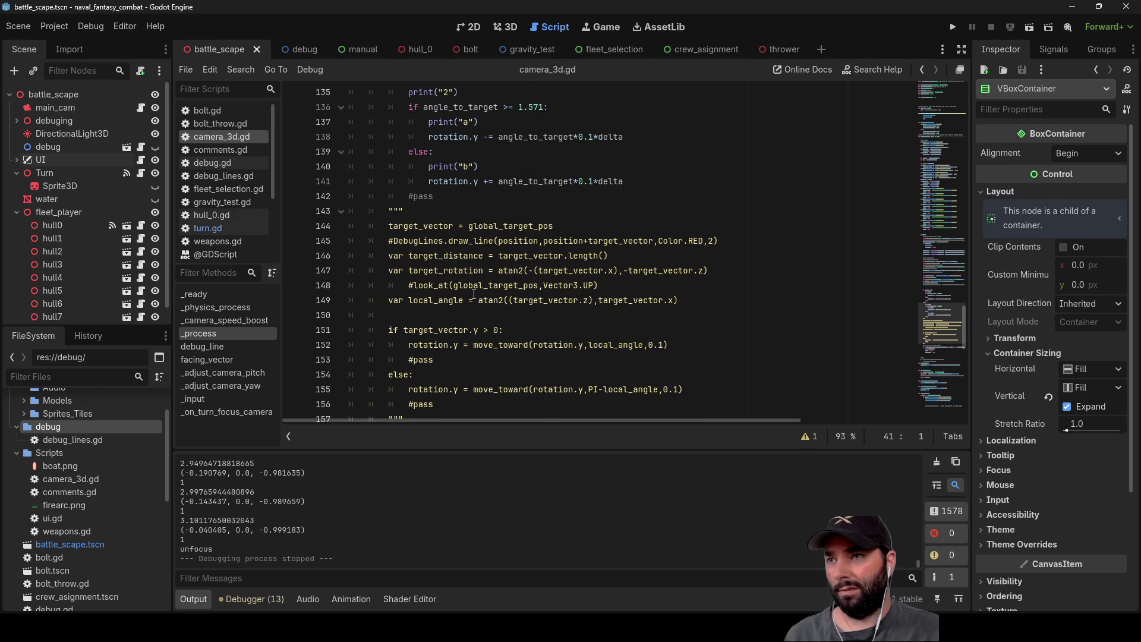
pyautogui.scroll(2, 473, 293)
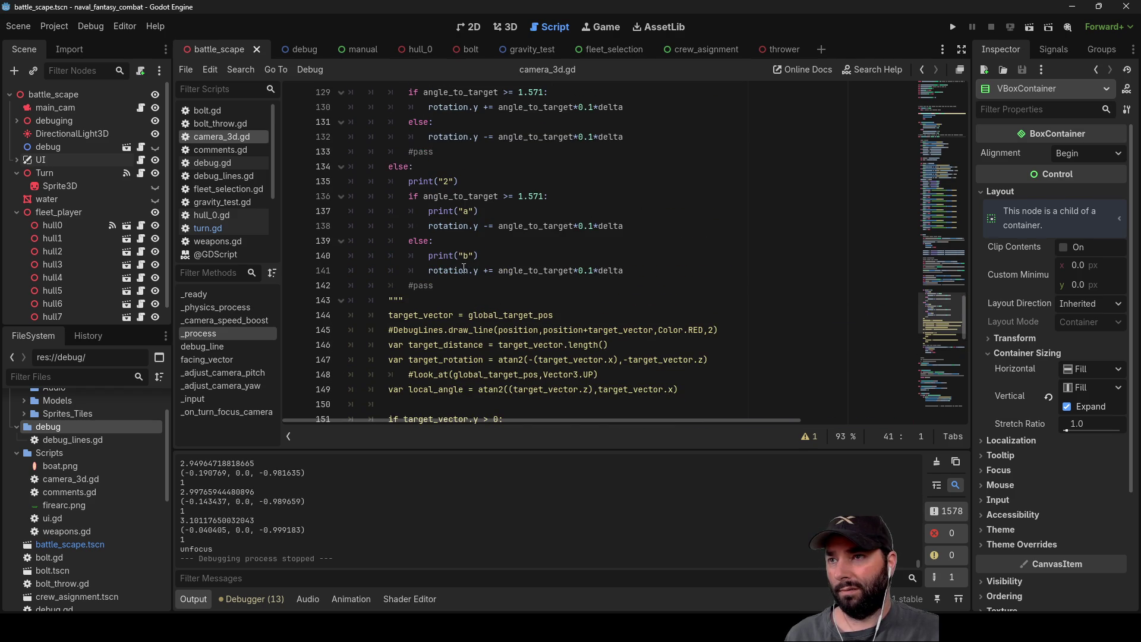
pyautogui.scroll(1, 465, 272)
pyautogui.scroll(2, 464, 276)
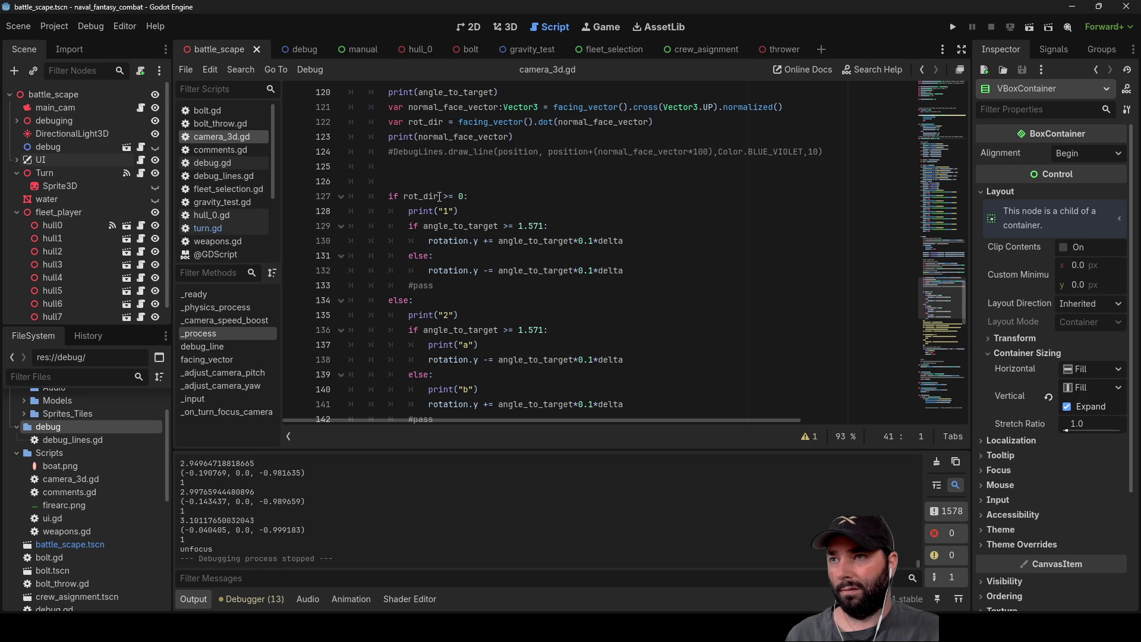
pyautogui.scroll(7, 440, 197)
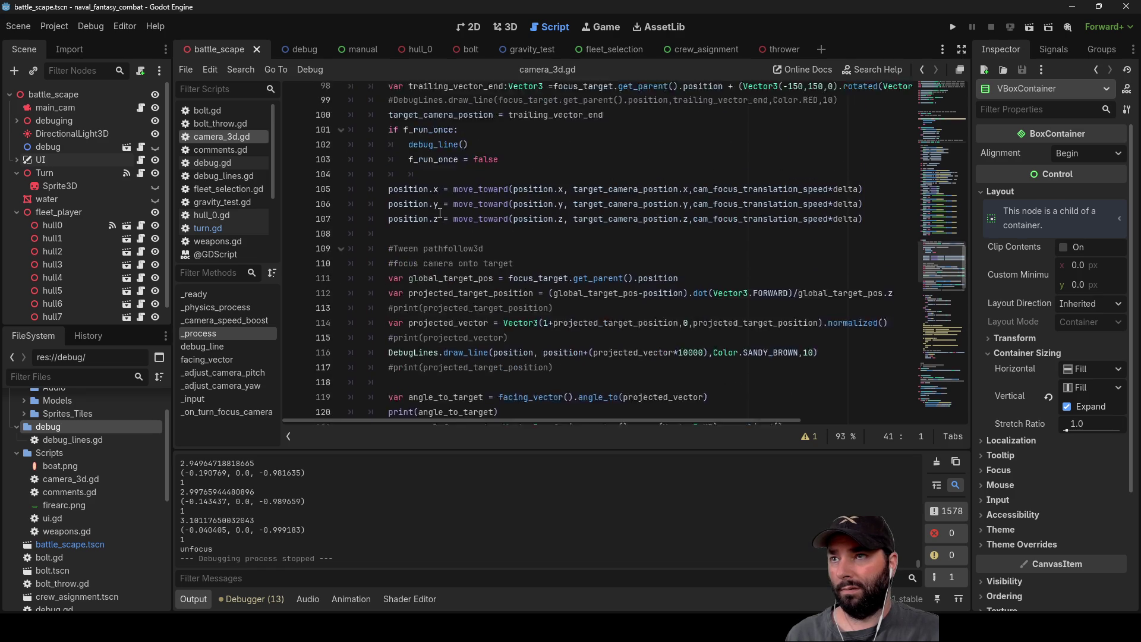
pyautogui.scroll(2, 440, 213)
pyautogui.scroll(-4, 405, 143)
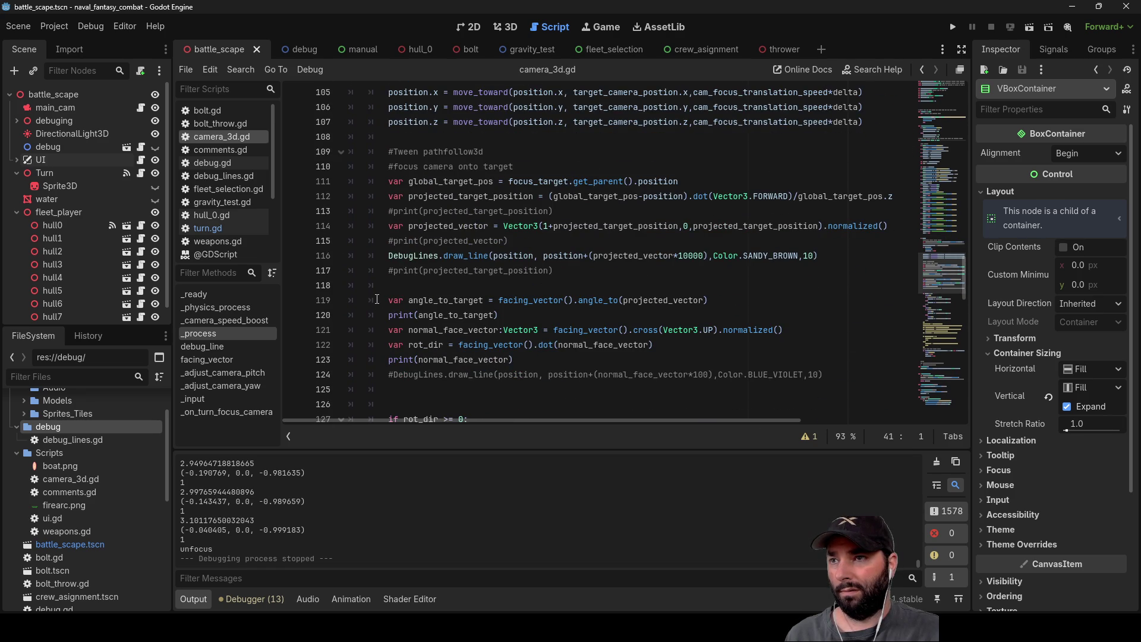
# Step: Adjust the indentation of the angle_to_target declaration and its print line
pyautogui.click(381, 309)
pyautogui.click(371, 299)
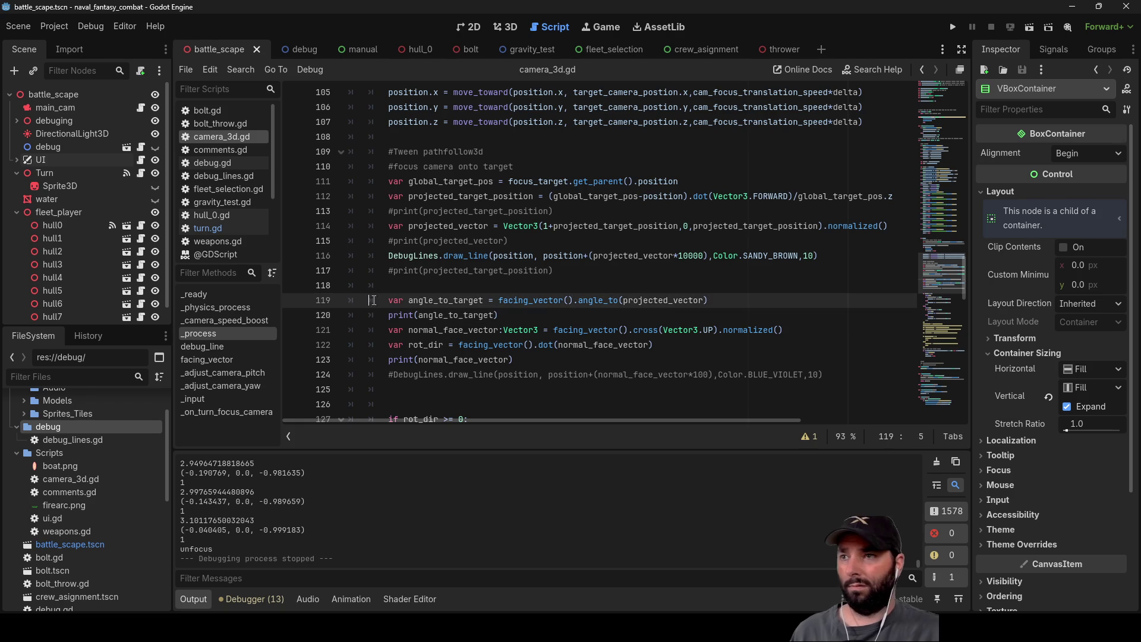
pyautogui.hotkey('shift', 'Tab')
pyautogui.press('Down')
pyautogui.hotkey('shift', 'Tab')
pyautogui.press('Down')
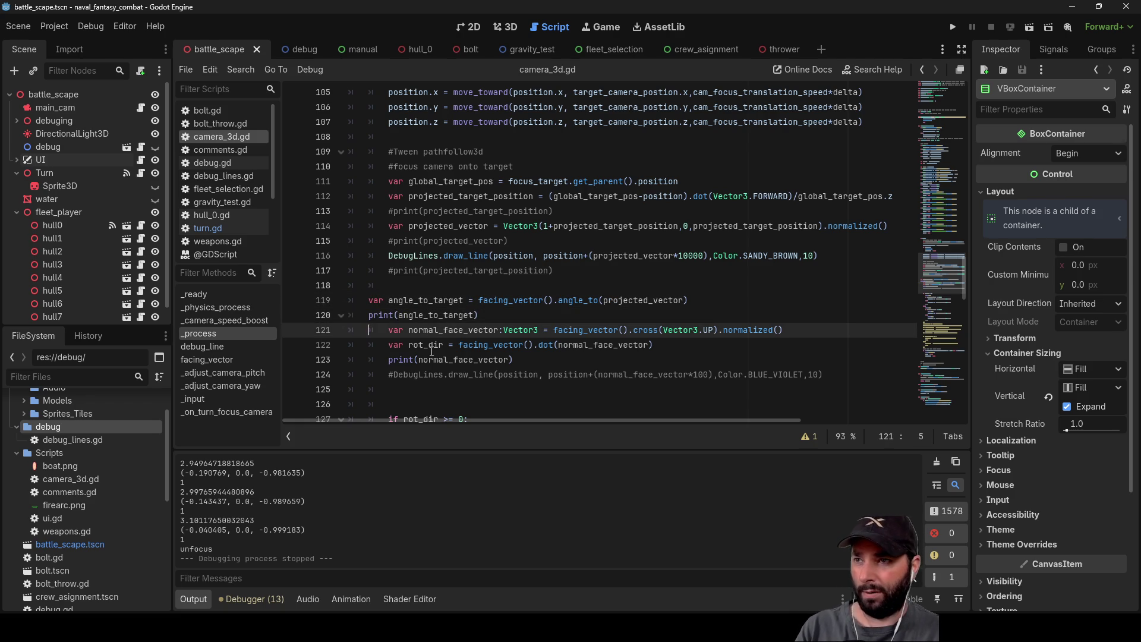
pyautogui.press('Down')
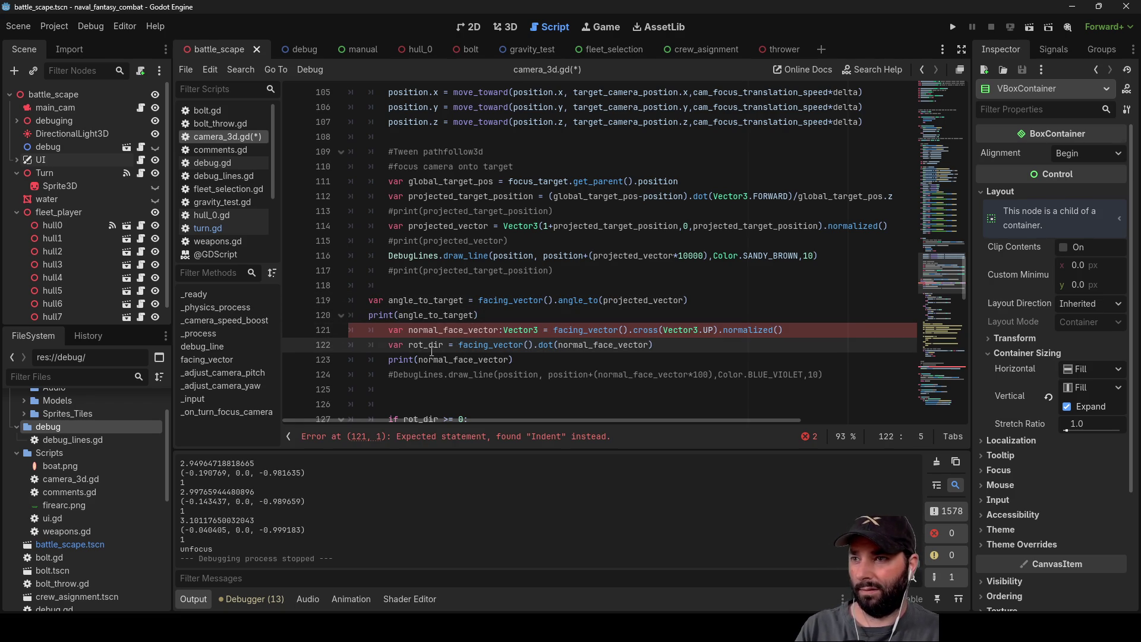
pyautogui.press('Up')
pyautogui.press('Up')
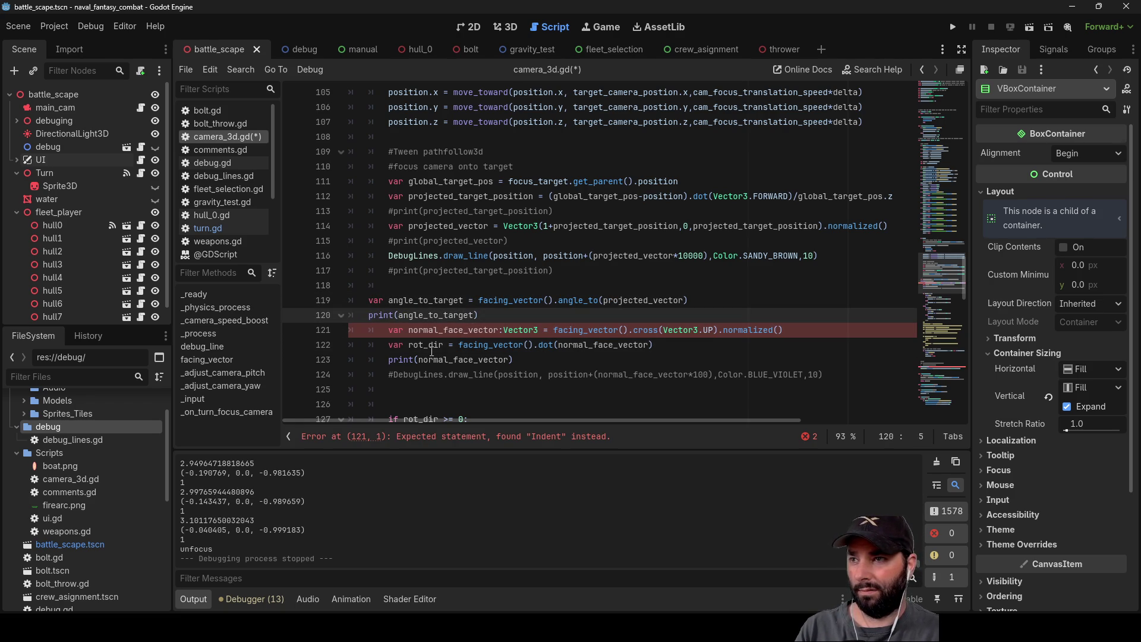
pyautogui.press('Tab')
pyautogui.press('Up')
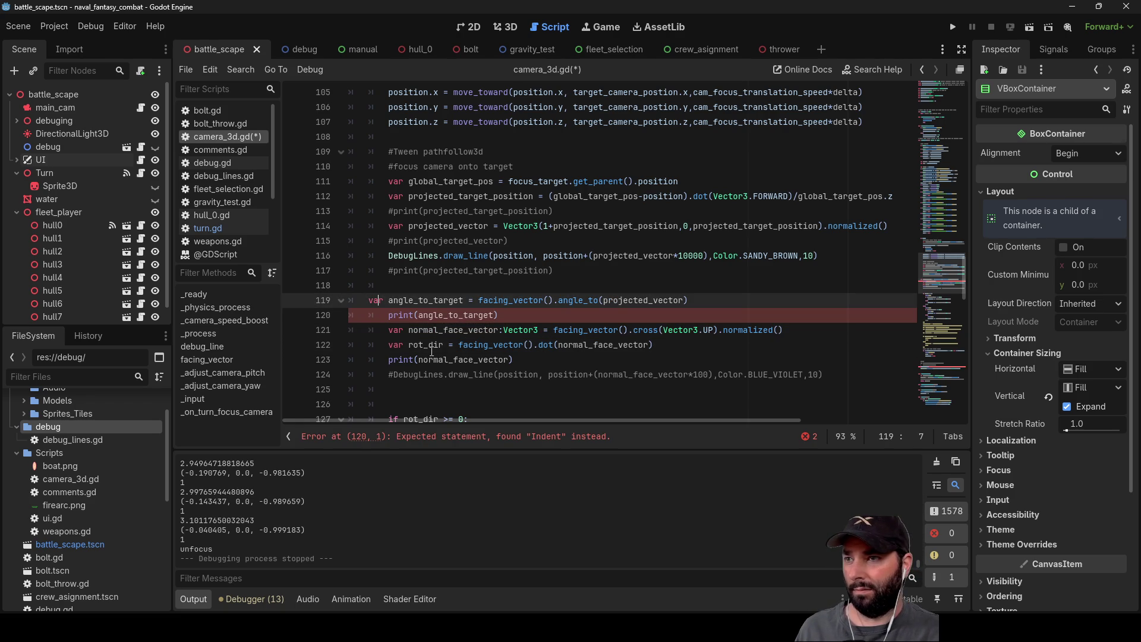
pyautogui.press('Tab')
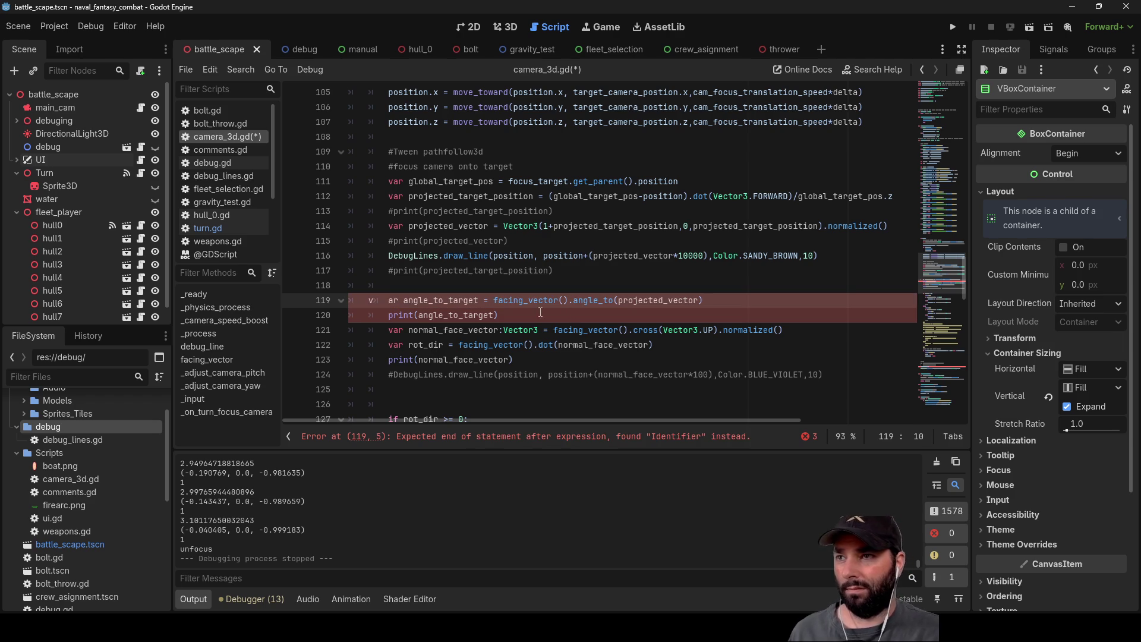
pyautogui.press('BackSpace')
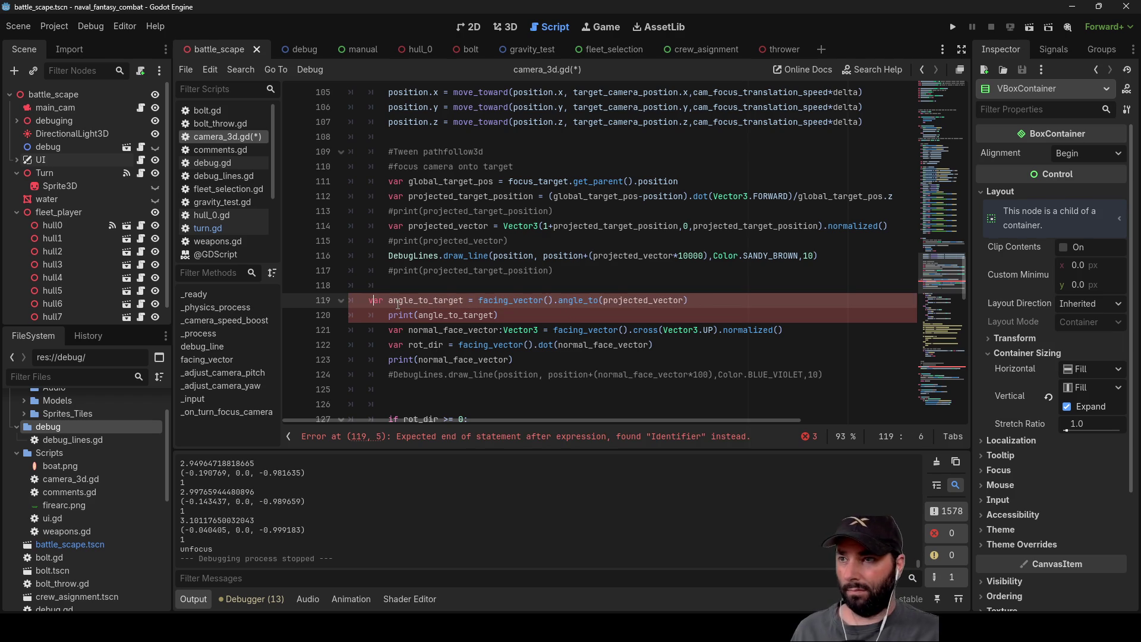
# Step: Move the angle_to_target lines above the focus block and open blank lines above them
pyautogui.moveTo(390, 300)
pyautogui.mouseDown()
pyautogui.moveTo(428, 333)
pyautogui.moveTo(482, 345)
pyautogui.moveTo(484, 317)
pyautogui.mouseUp()
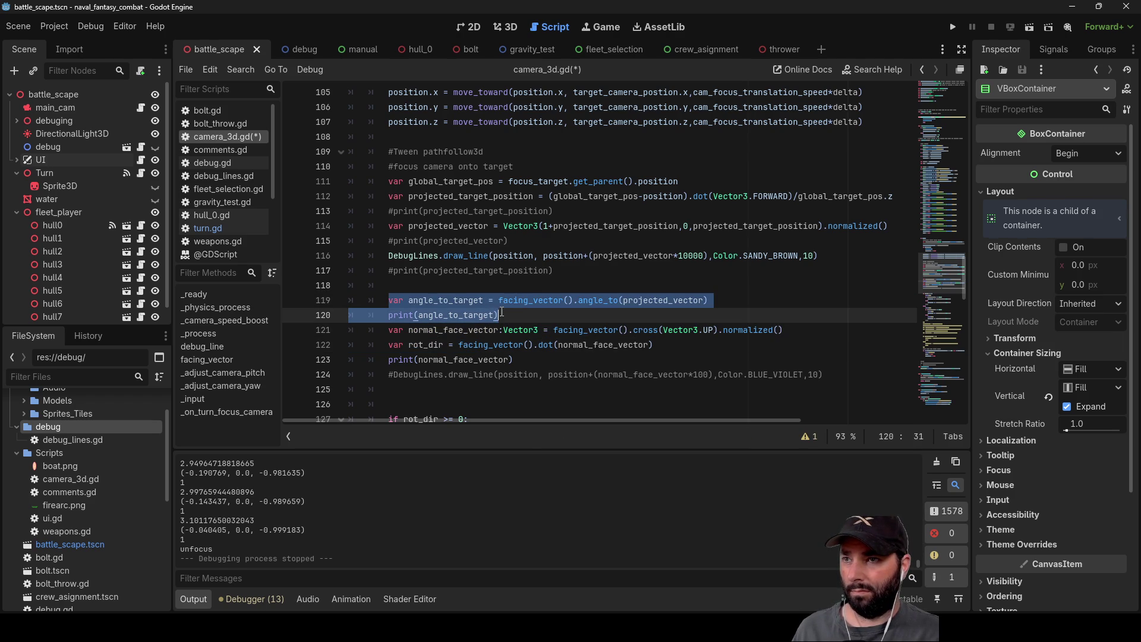
pyautogui.hotkey('ctrl', 'x')
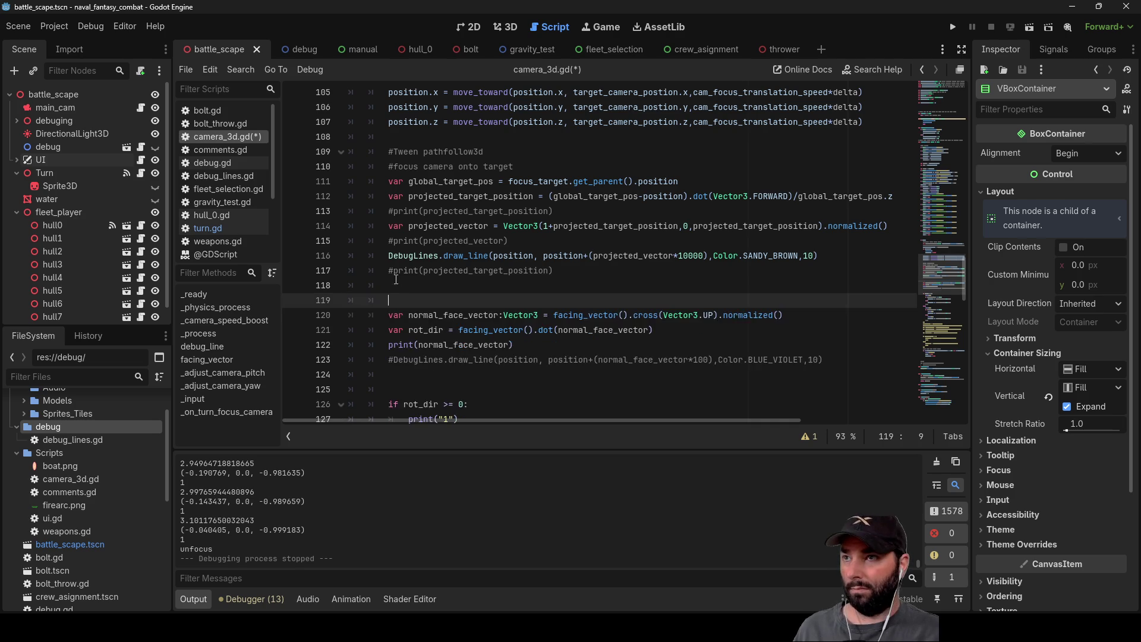
pyautogui.scroll(6, 375, 188)
pyautogui.click(376, 191)
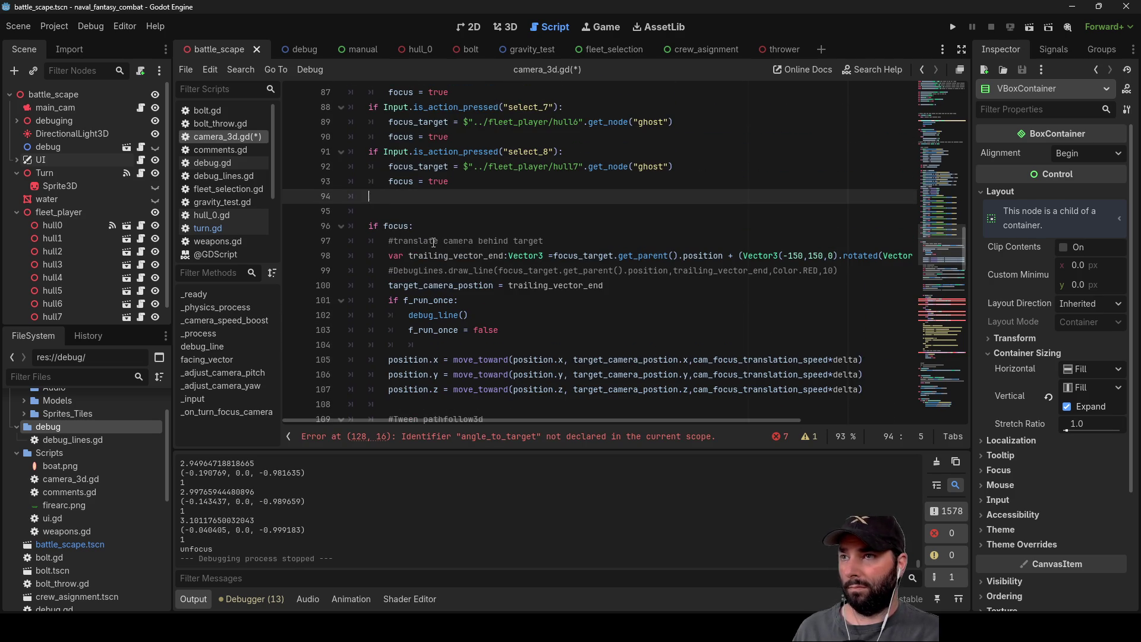
pyautogui.hotkey('ctrl', 'v')
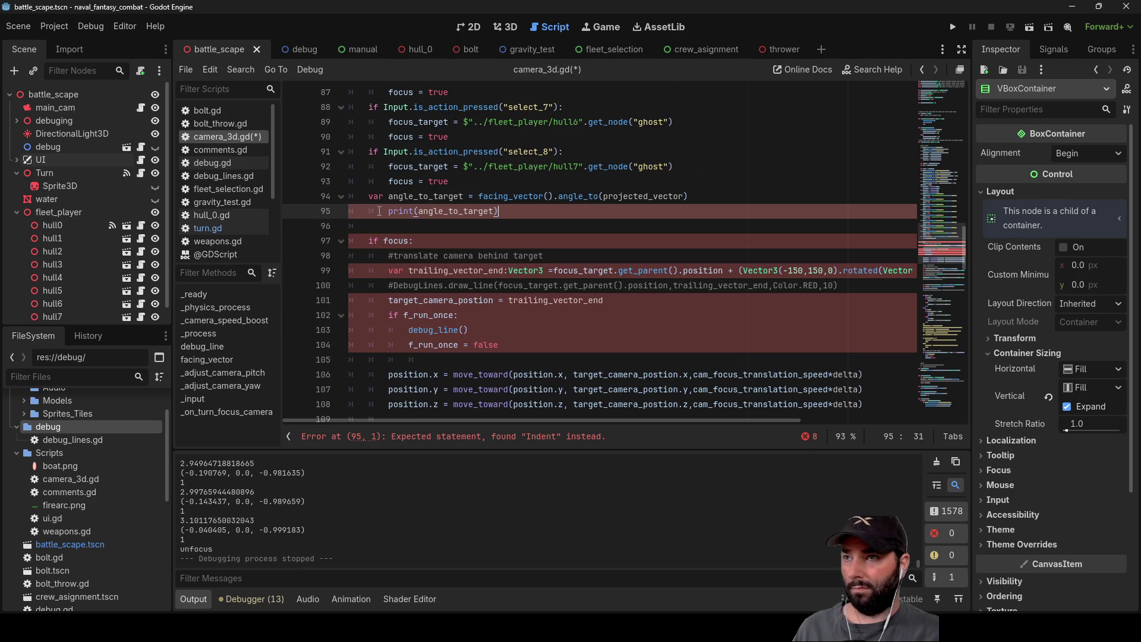
pyautogui.press('Delete')
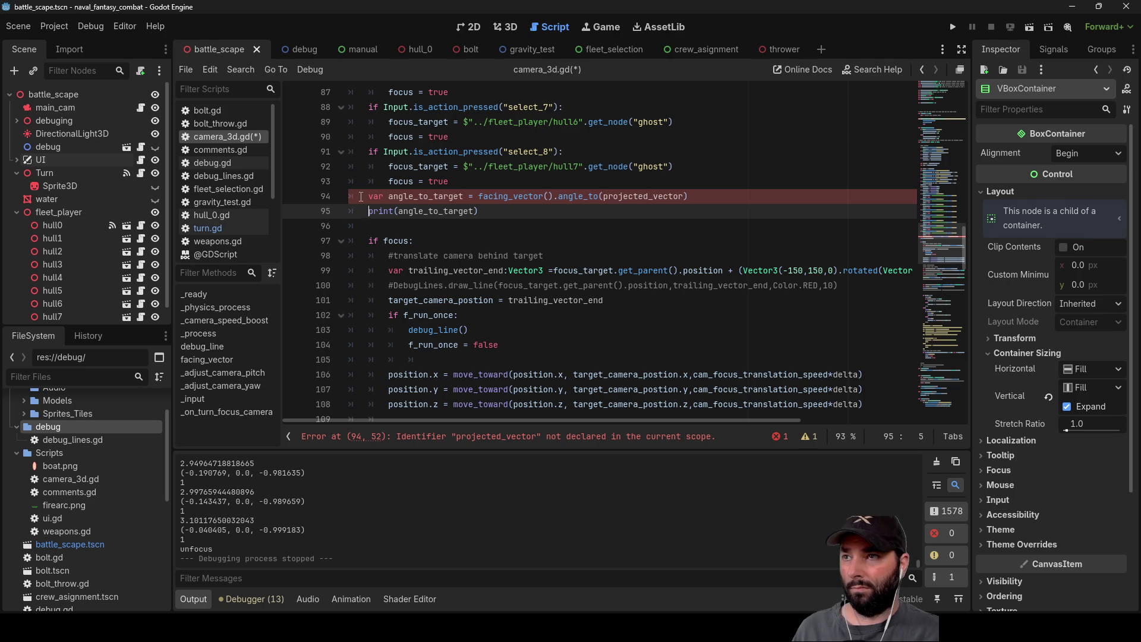
pyautogui.click(368, 192)
pyautogui.hotkey('alt', 'Down')
pyautogui.hotkey('alt', 'Down')
pyautogui.hotkey('alt', 'Down')
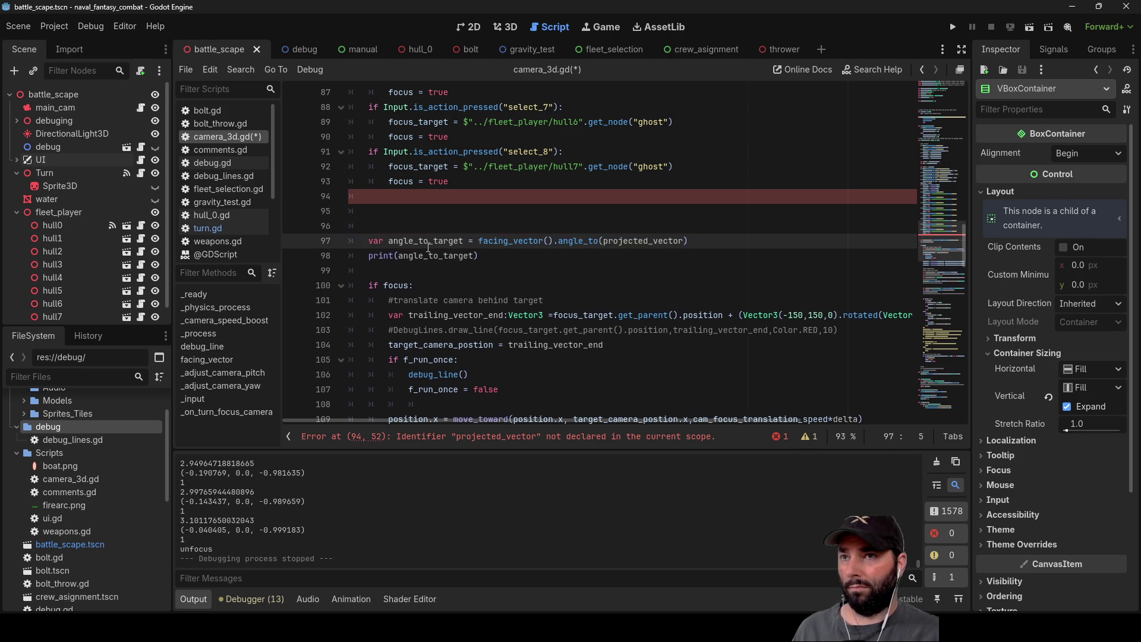
pyautogui.scroll(-5, 477, 247)
# Step: Move the projected_vector declaration above angle_to_target
pyautogui.scroll(-2, 477, 248)
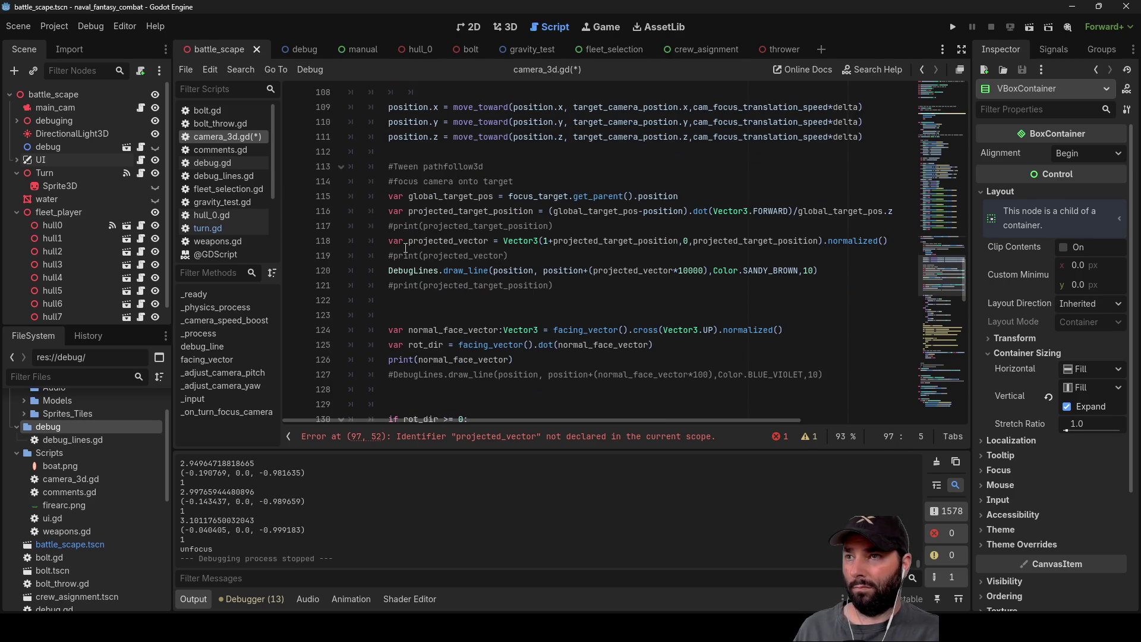
pyautogui.moveTo(389, 240)
pyautogui.mouseDown()
pyautogui.moveTo(543, 241)
pyautogui.moveTo(535, 256)
pyautogui.moveTo(573, 241)
pyautogui.moveTo(890, 245)
pyautogui.mouseUp()
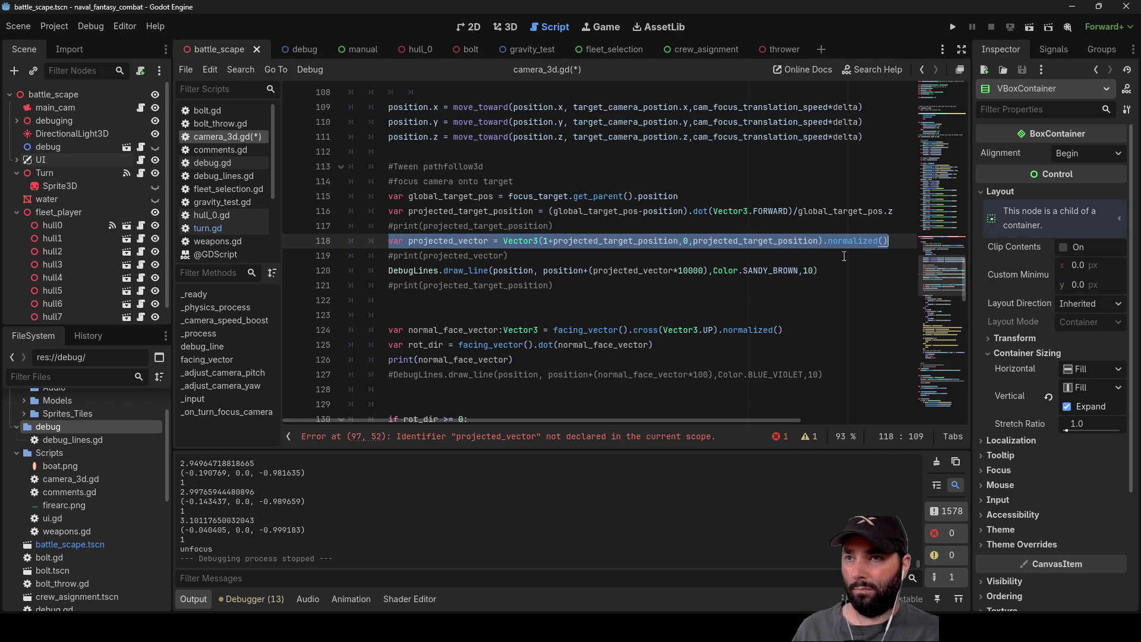
pyautogui.hotkey('ctrl', 'x')
pyautogui.scroll(6, 509, 222)
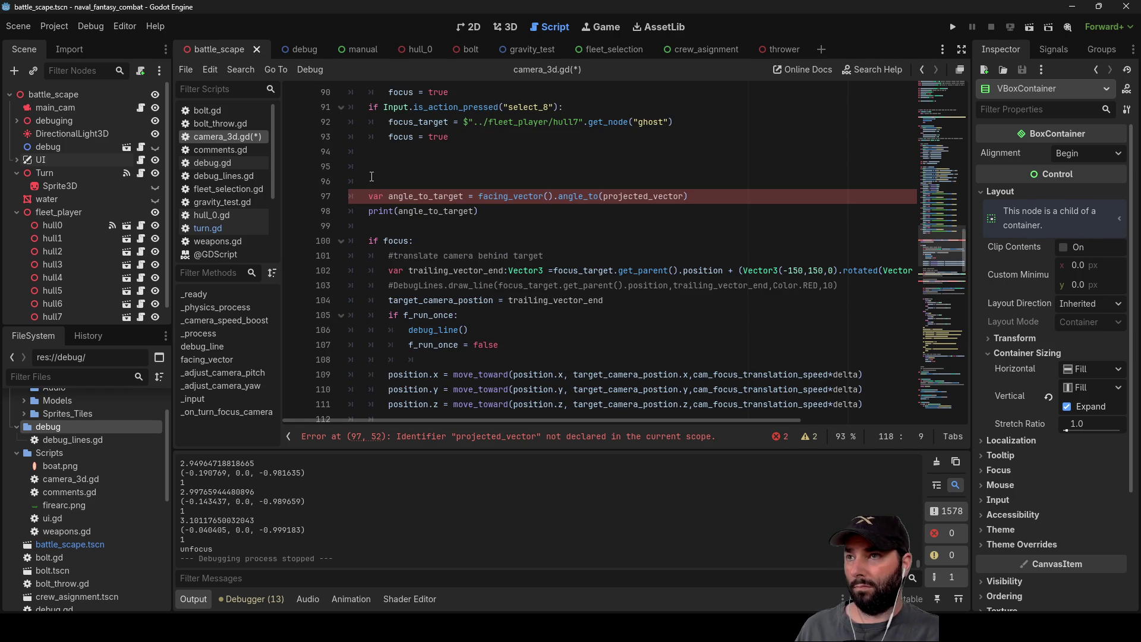
pyautogui.click(370, 181)
pyautogui.hotkey('ctrl', 'v')
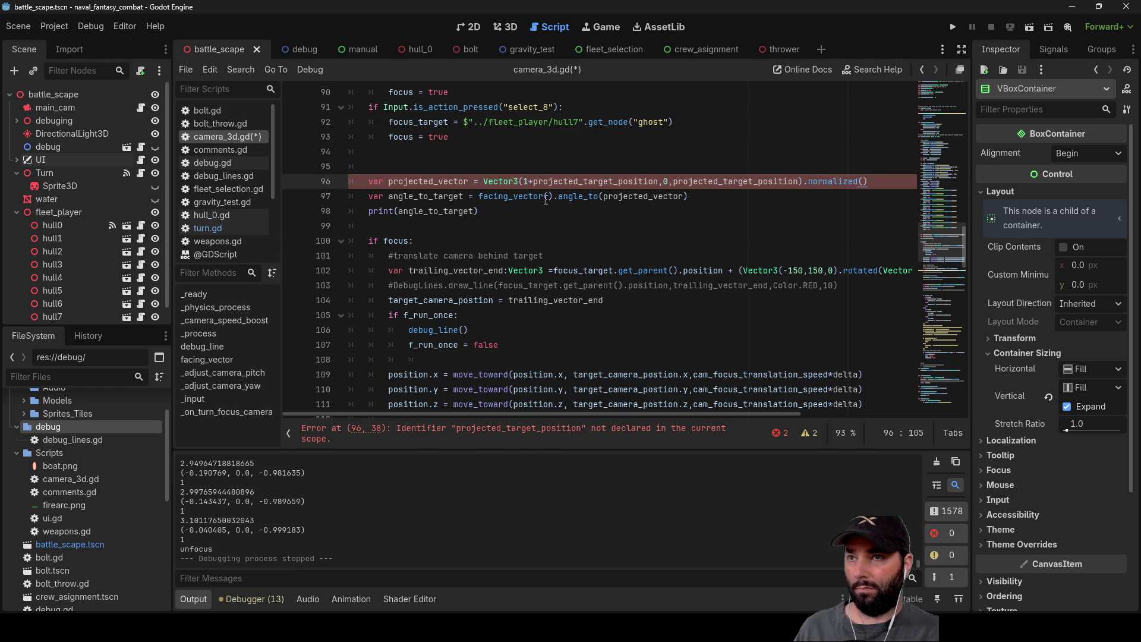
# Step: Move projected_target_position and its commented print above projected_vector
pyautogui.scroll(-6, 431, 272)
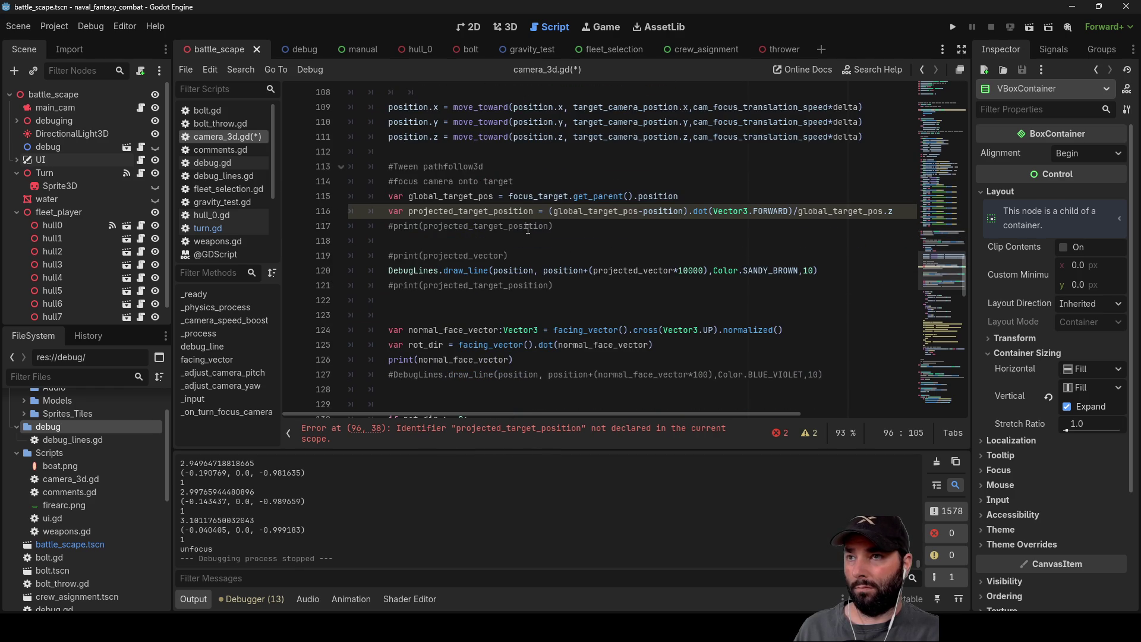
pyautogui.click(577, 227)
pyautogui.click(388, 211)
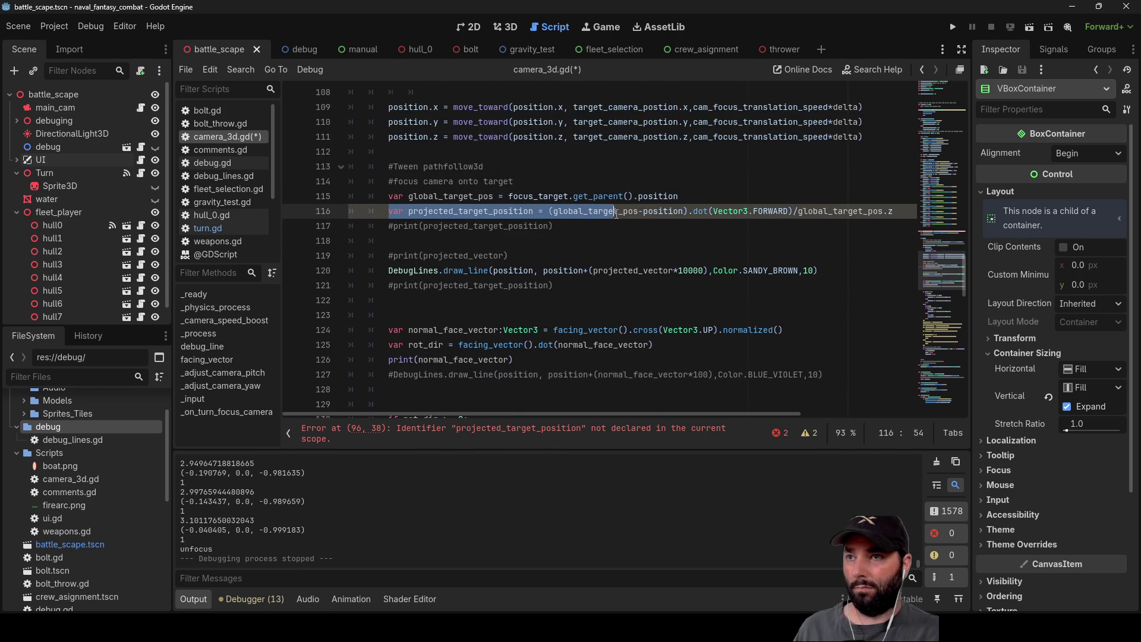
pyautogui.moveTo(617, 214); pyautogui.dragTo(608, 223)
pyautogui.hotkey('ctrl', 'x')
pyautogui.scroll(7, 426, 218)
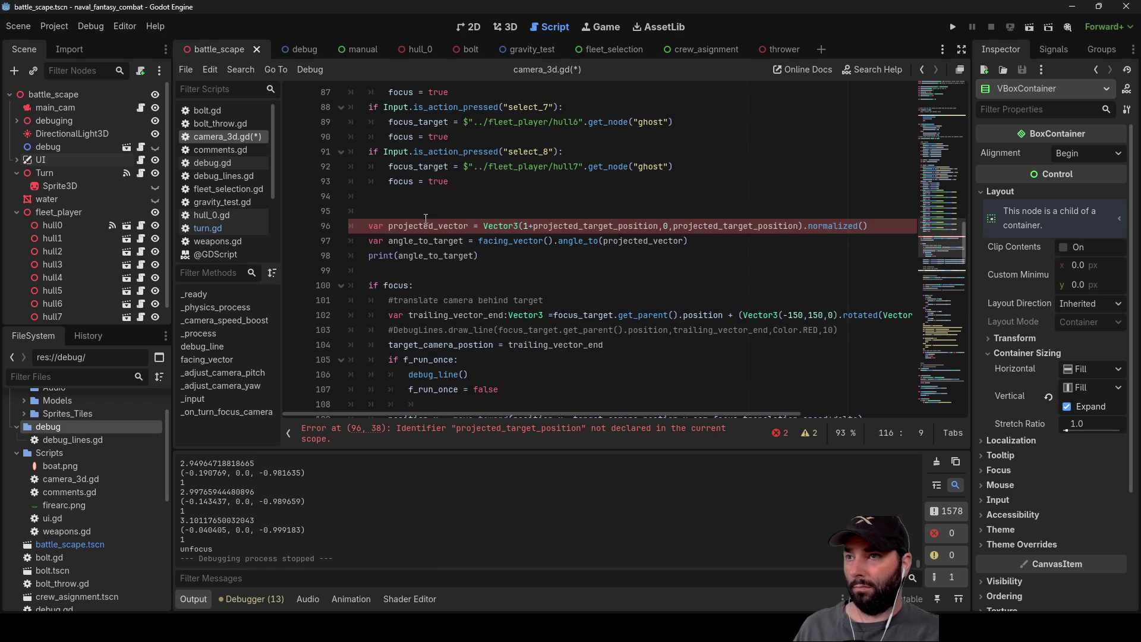
pyautogui.moveTo(371, 203); pyautogui.dragTo(369, 213)
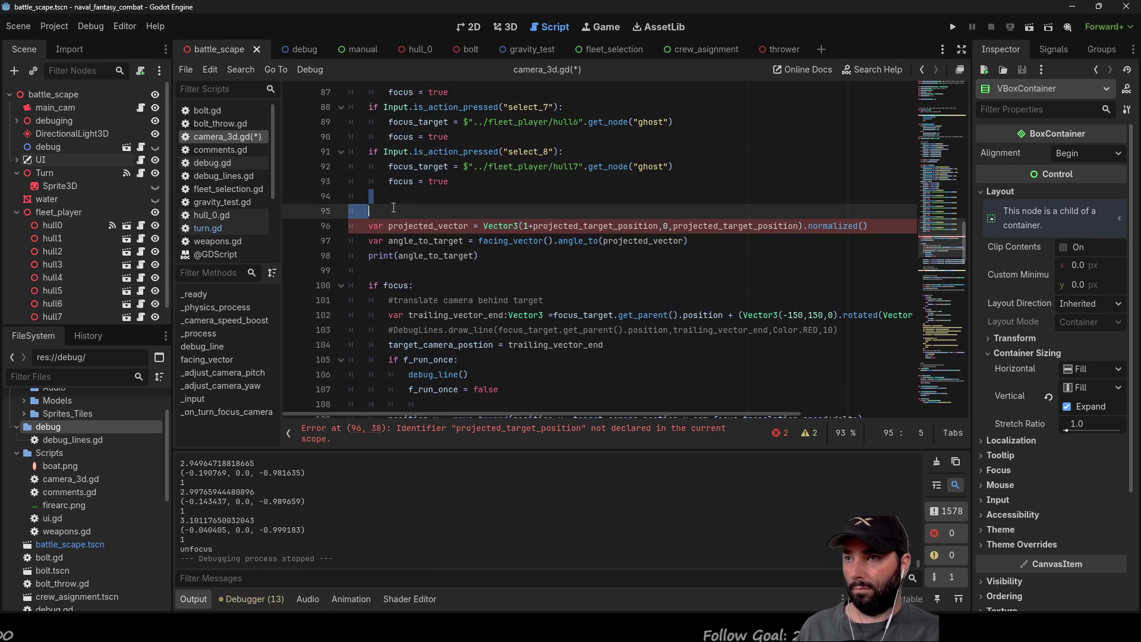
pyautogui.hotkey('ctrl', 'v')
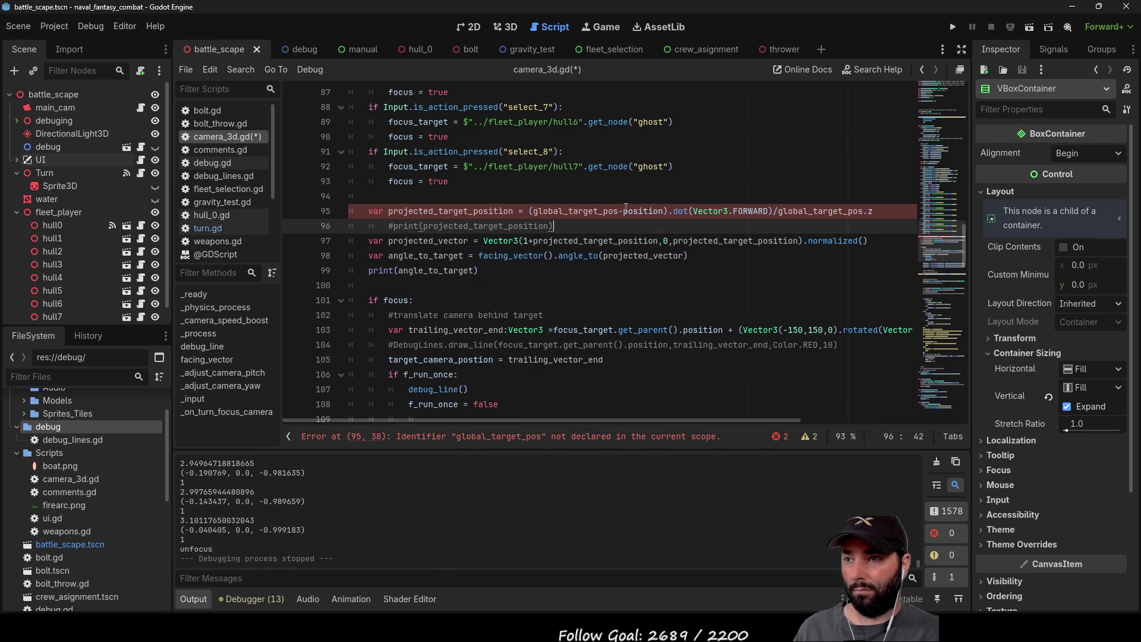
# Step: Put the global_target_pos line at the top of the calculations and fix the commented print's indent
pyautogui.scroll(-5, 546, 333)
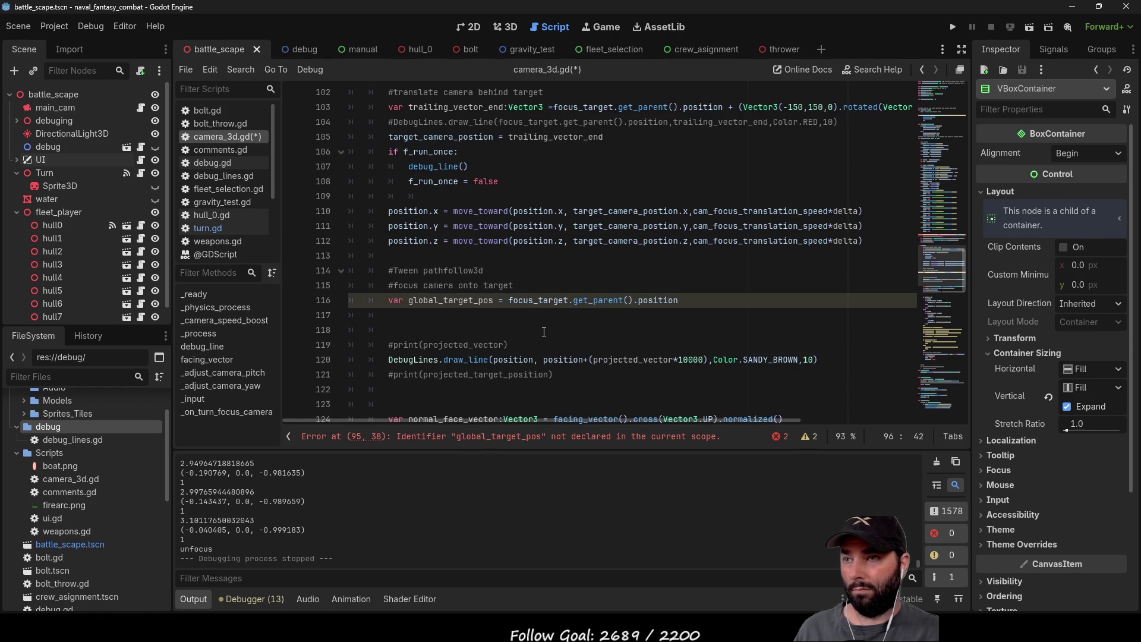
pyautogui.click(677, 300)
pyautogui.moveTo(678, 300); pyautogui.dragTo(380, 300)
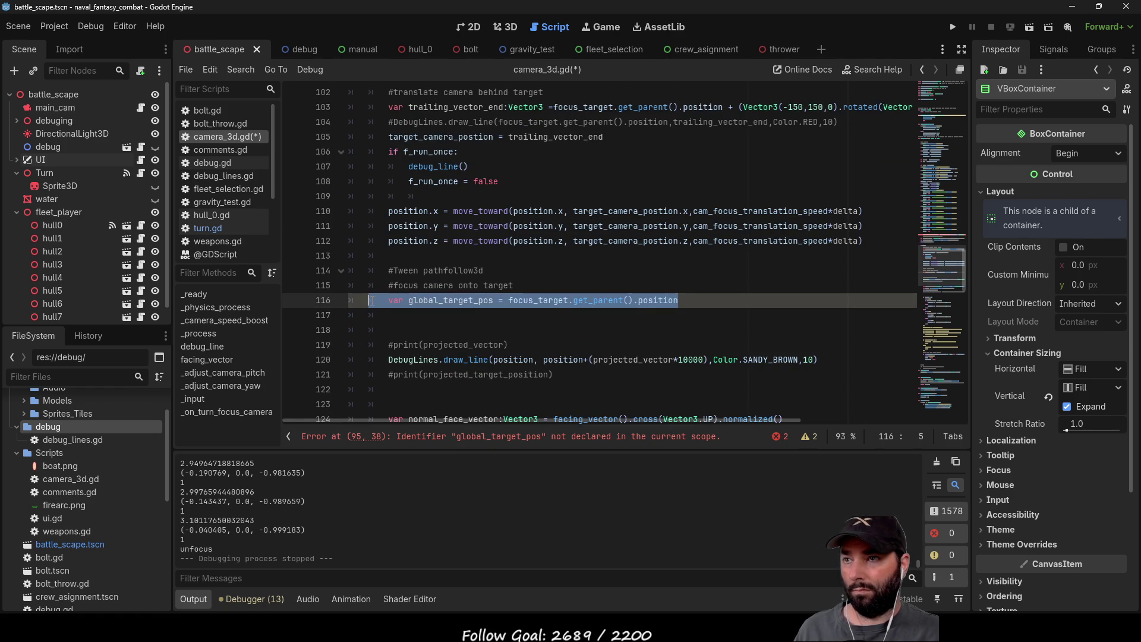
pyautogui.press('End')
pyautogui.press('Return')
pyautogui.hotkey('ctrl', 'z')
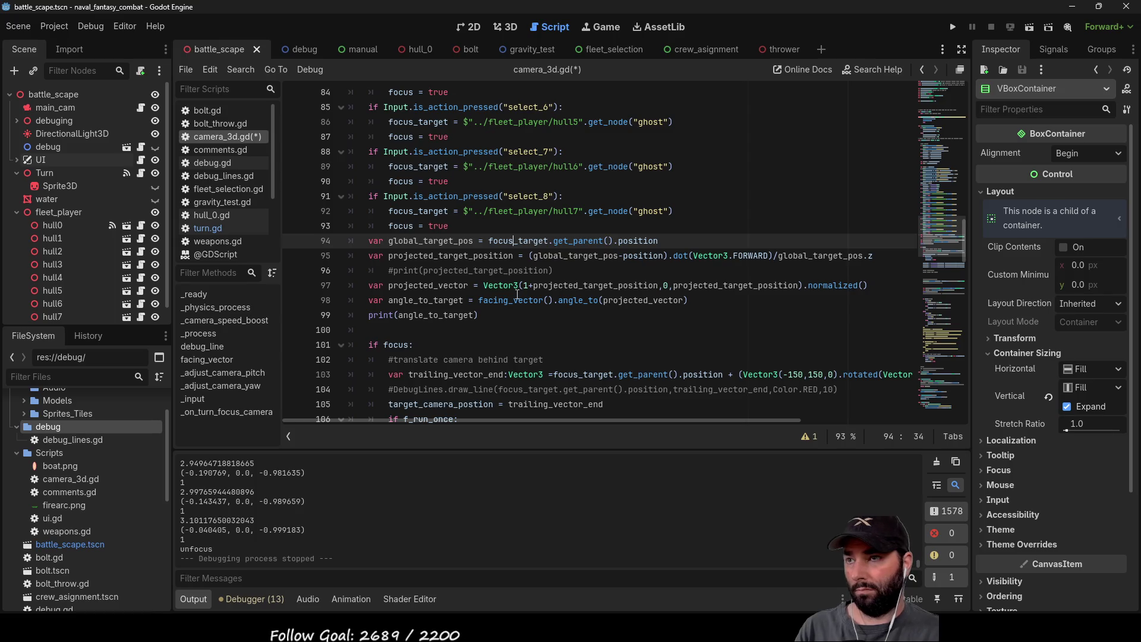
pyautogui.press('Return')
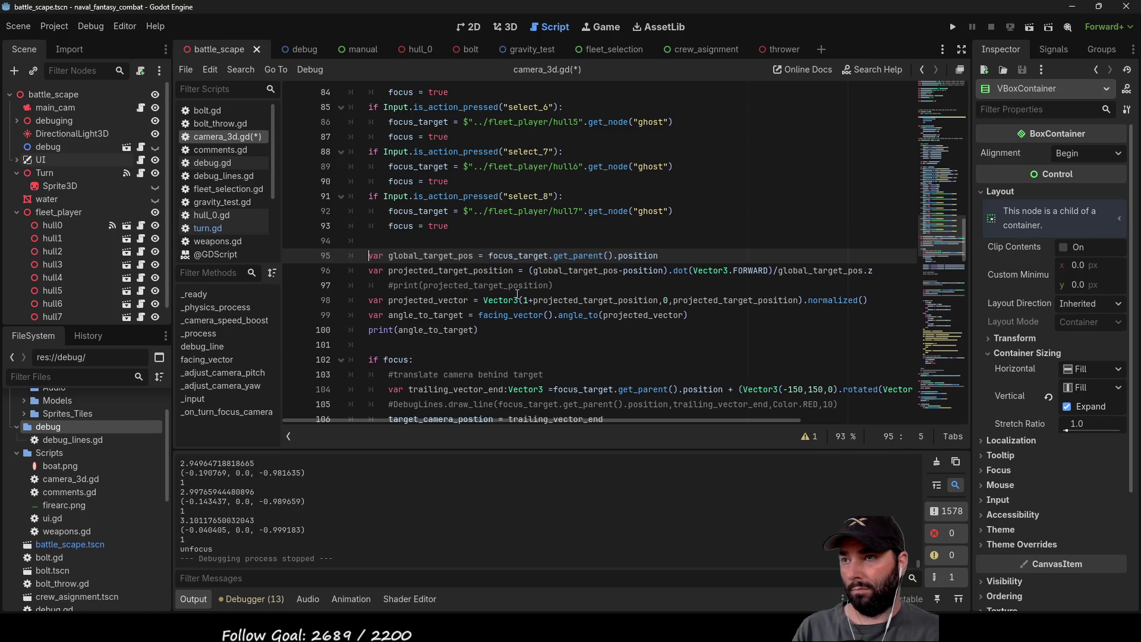
pyautogui.press('Down')
pyautogui.press('Down')
pyautogui.press('BackSpace')
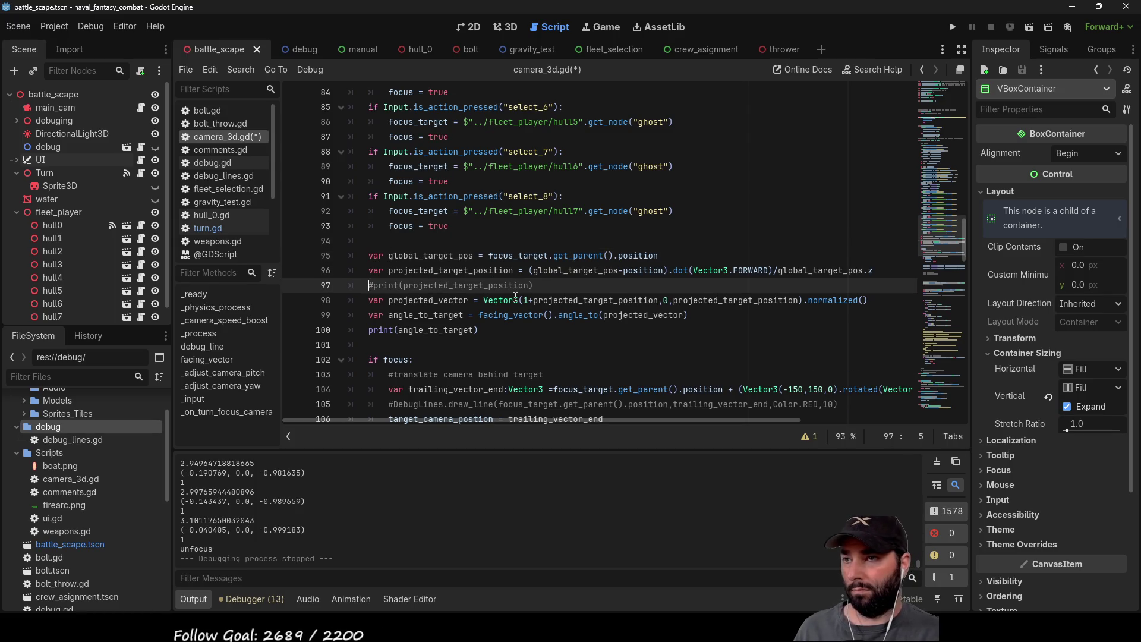
# Step: Add blank lines before the focus block and highlight rot_dir to check its use
pyautogui.scroll(-9, 517, 294)
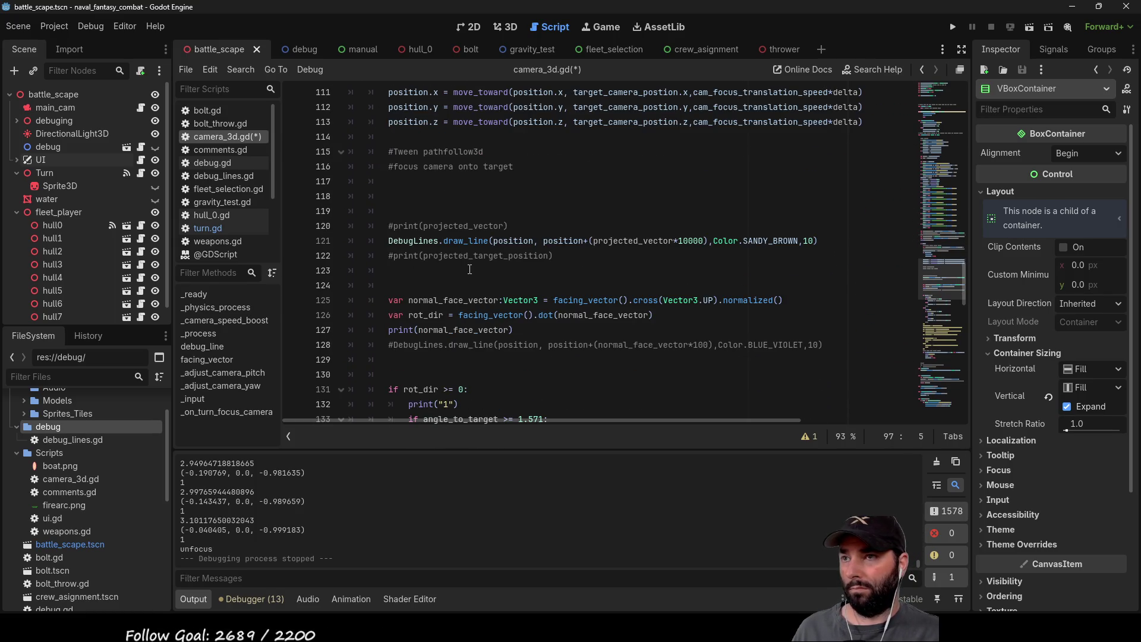
pyautogui.scroll(6, 473, 272)
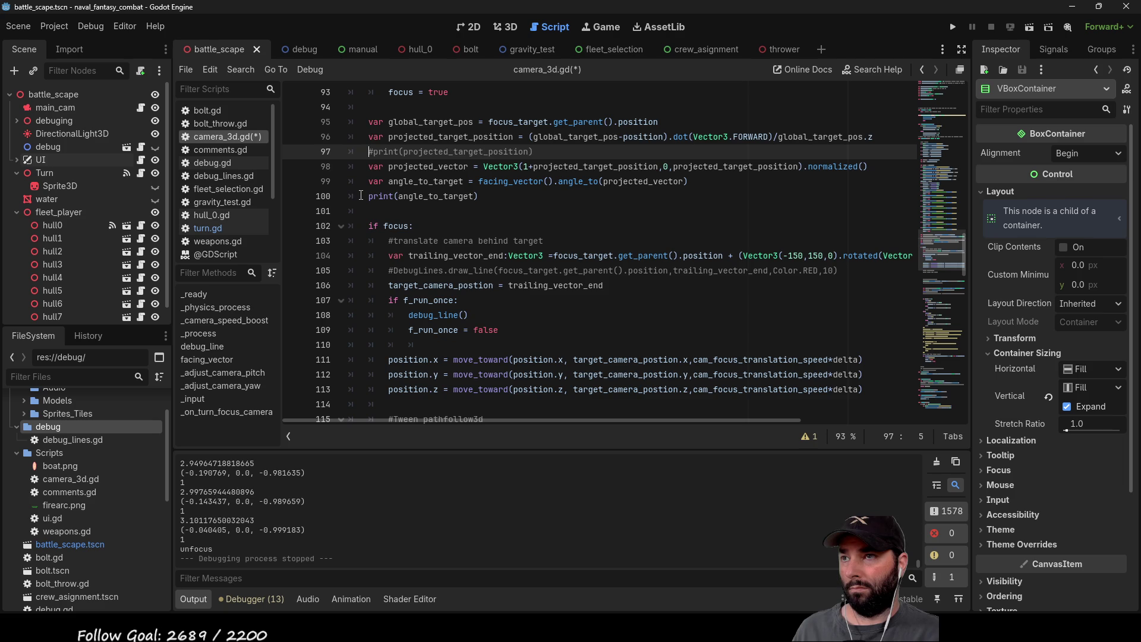
pyautogui.click(372, 212)
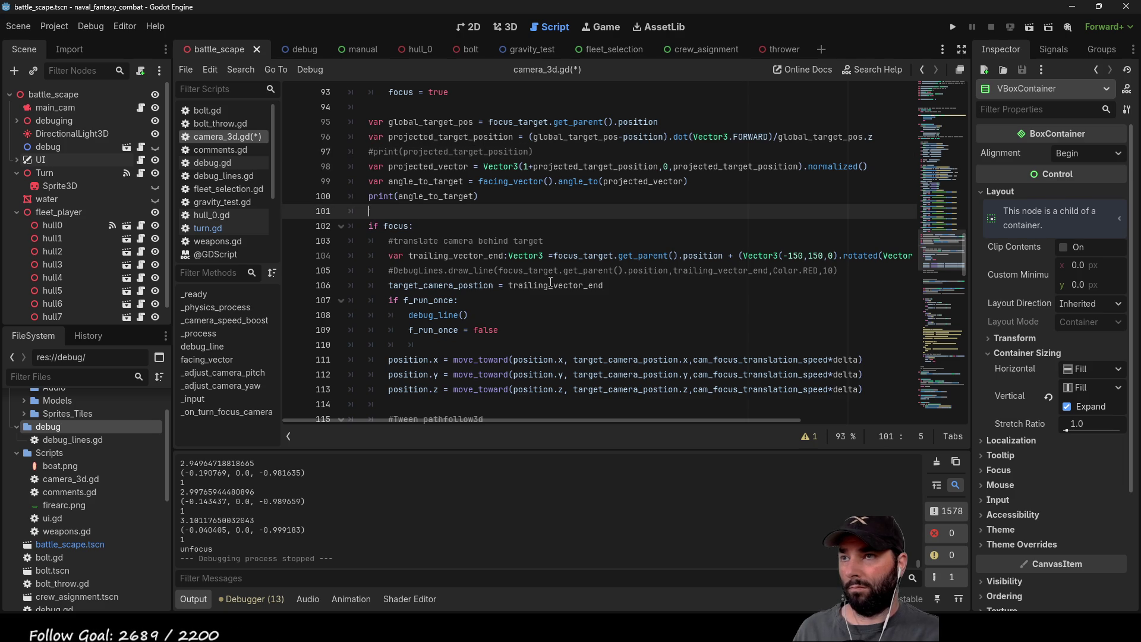
pyautogui.press('Return')
pyautogui.press('Return')
pyautogui.press('Return')
pyautogui.press('Up')
pyautogui.press('Up')
pyautogui.press('Up')
pyautogui.scroll(-10, 541, 280)
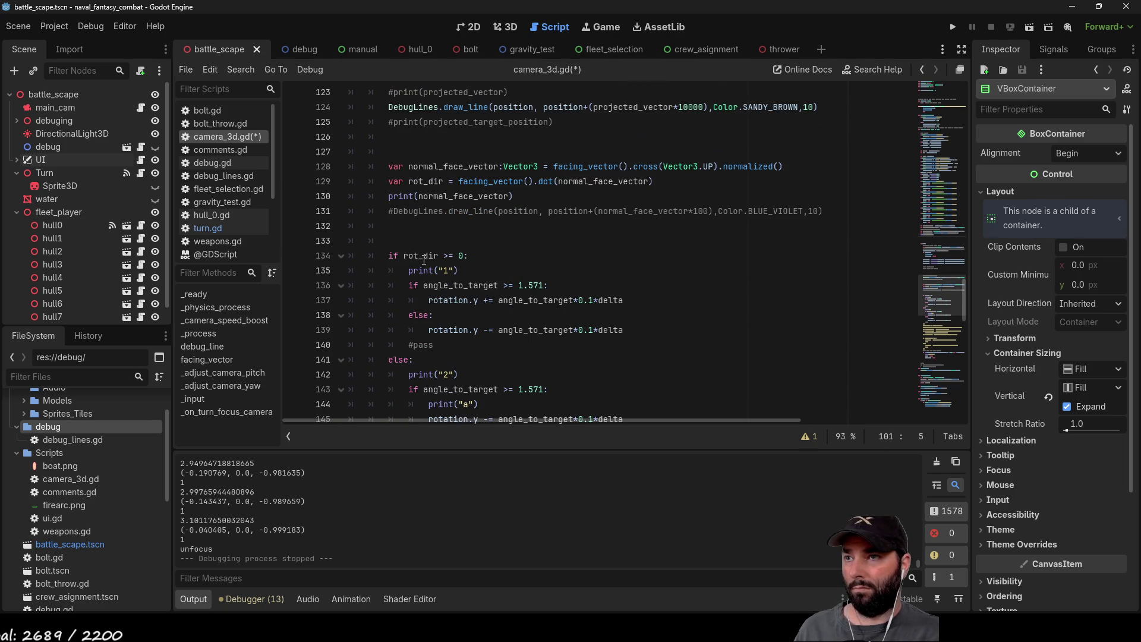
pyautogui.doubleClick(423, 260)
# Step: Cut lines 128–129 and paste them after print(angle_to_target), removing rot_dir's extra indent
pyautogui.click(618, 201)
pyautogui.moveTo(657, 182); pyautogui.dragTo(390, 170)
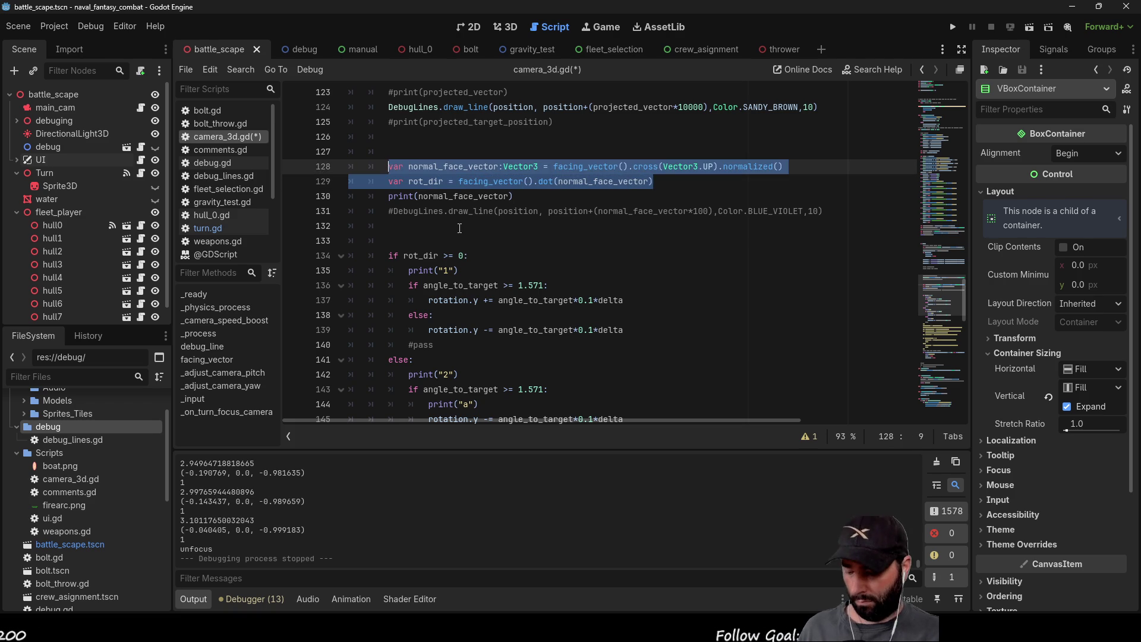
pyautogui.hotkey('ctrl', 'x')
pyautogui.scroll(11, 459, 228)
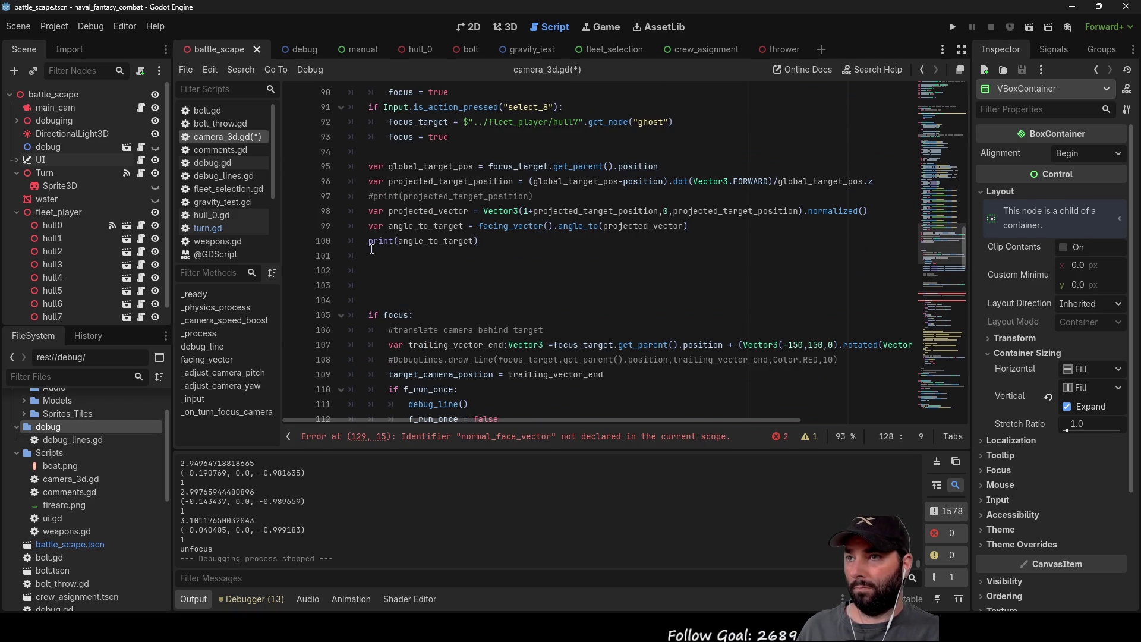
pyautogui.click(370, 249)
pyautogui.hotkey('ctrl', 'v')
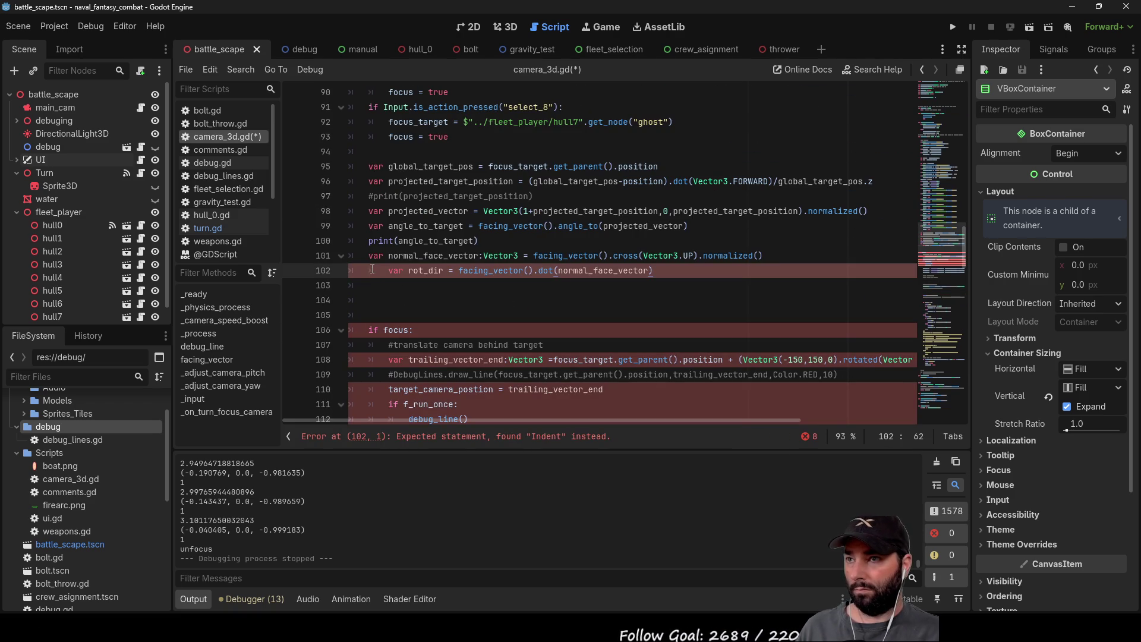
pyautogui.press('Delete')
pyautogui.scroll(-11, 466, 230)
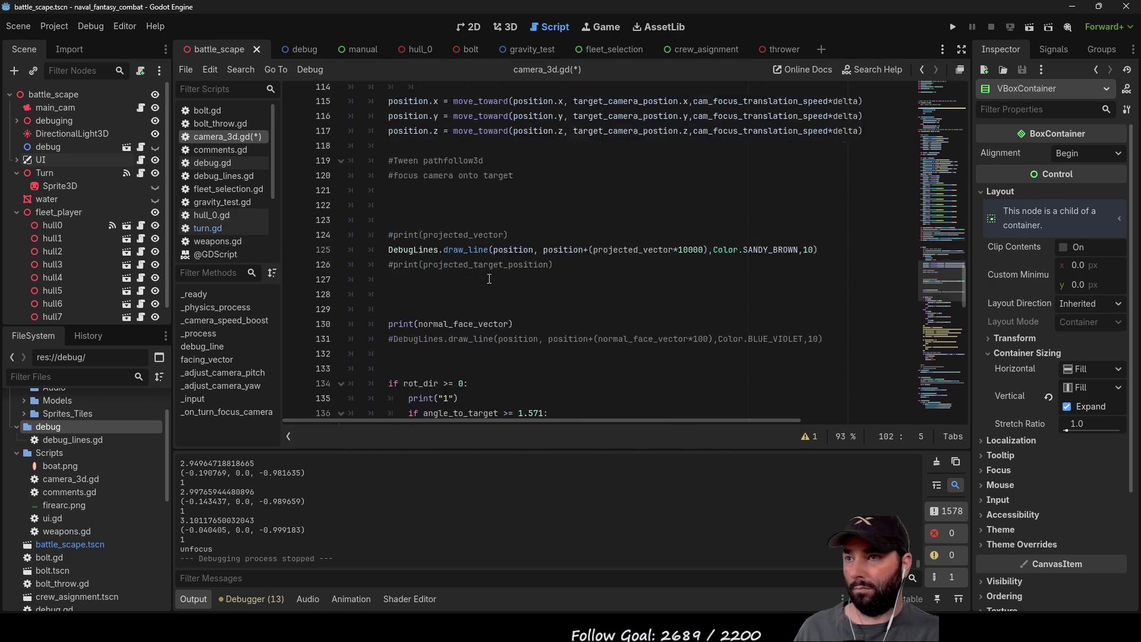
pyautogui.moveTo(528, 196)
pyautogui.mouseDown()
pyautogui.moveTo(370, 197)
pyautogui.moveTo(388, 197)
pyautogui.mouseUp()
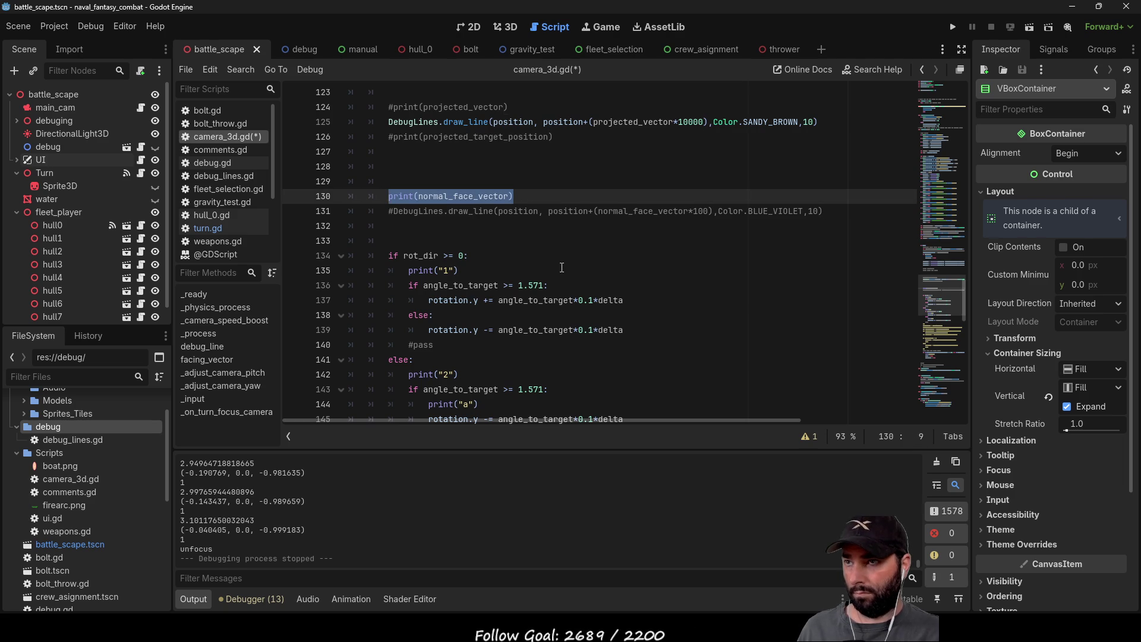
pyautogui.scroll(11, 391, 283)
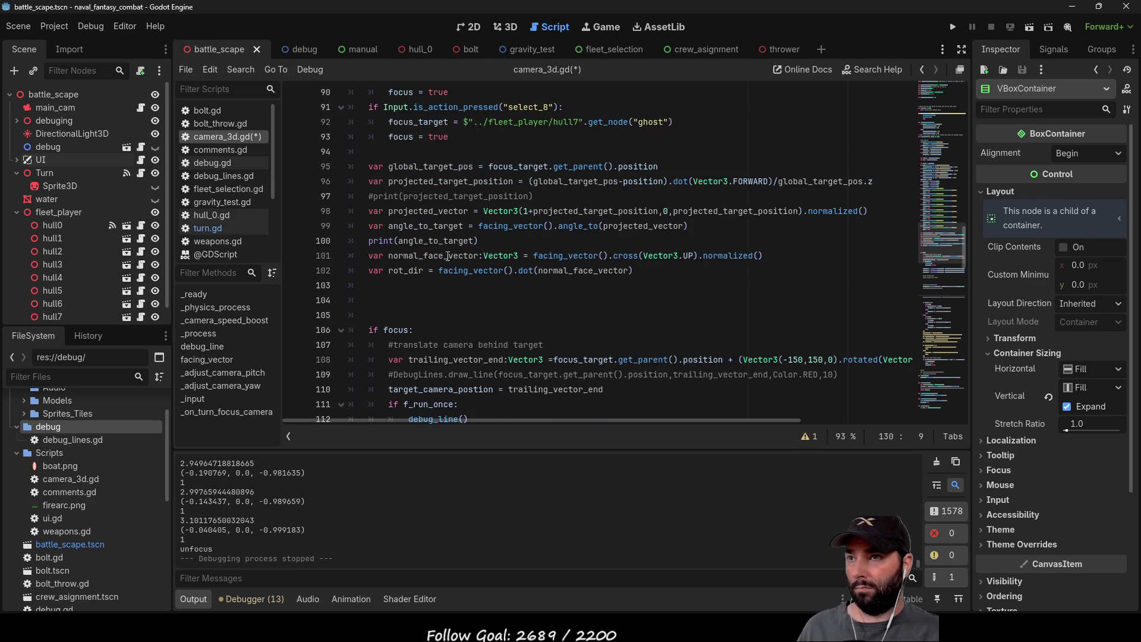
pyautogui.click(391, 284)
# Step: Add a print(rot_dir) line below rot_dir
pyautogui.write('print')
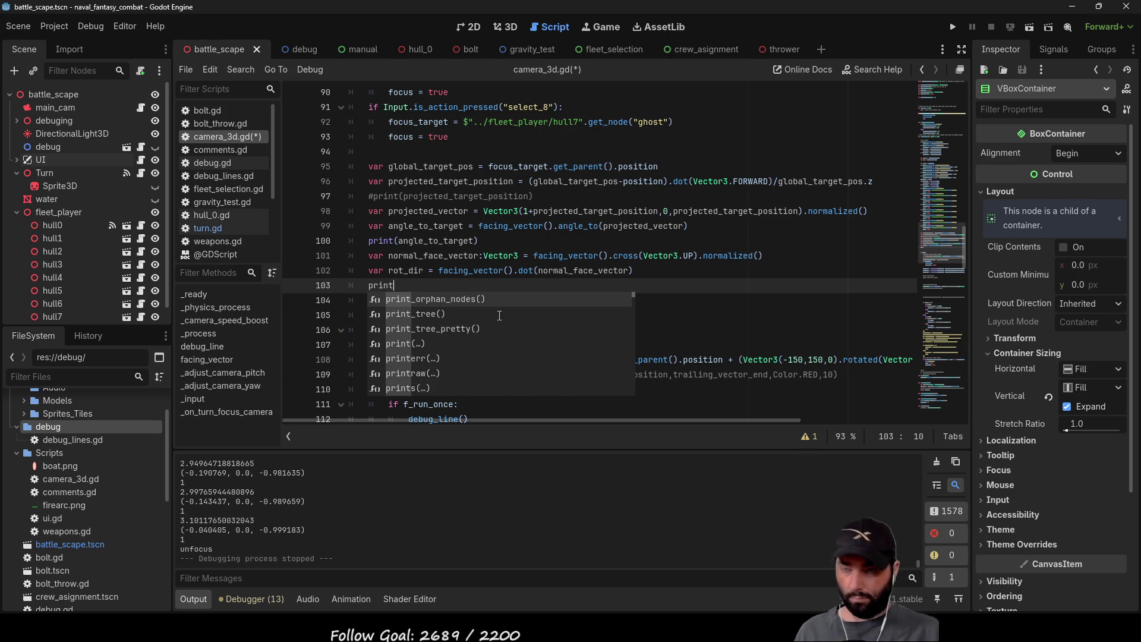
pyautogui.press('Return')
pyautogui.press('Left')
pyautogui.write('rot_dir')
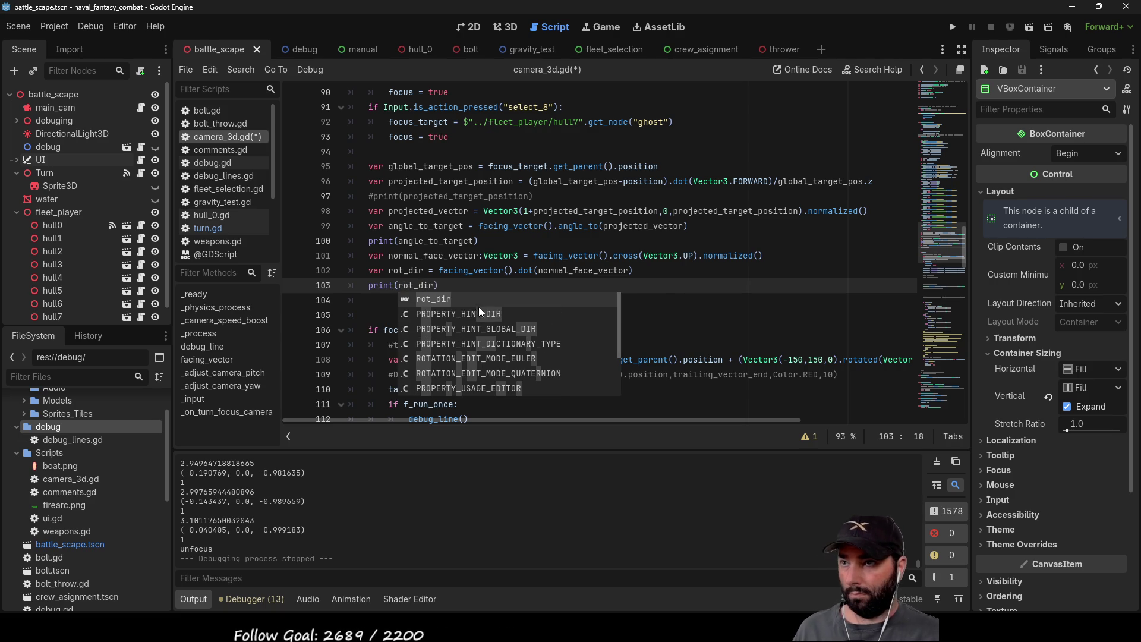
pyautogui.click(482, 288)
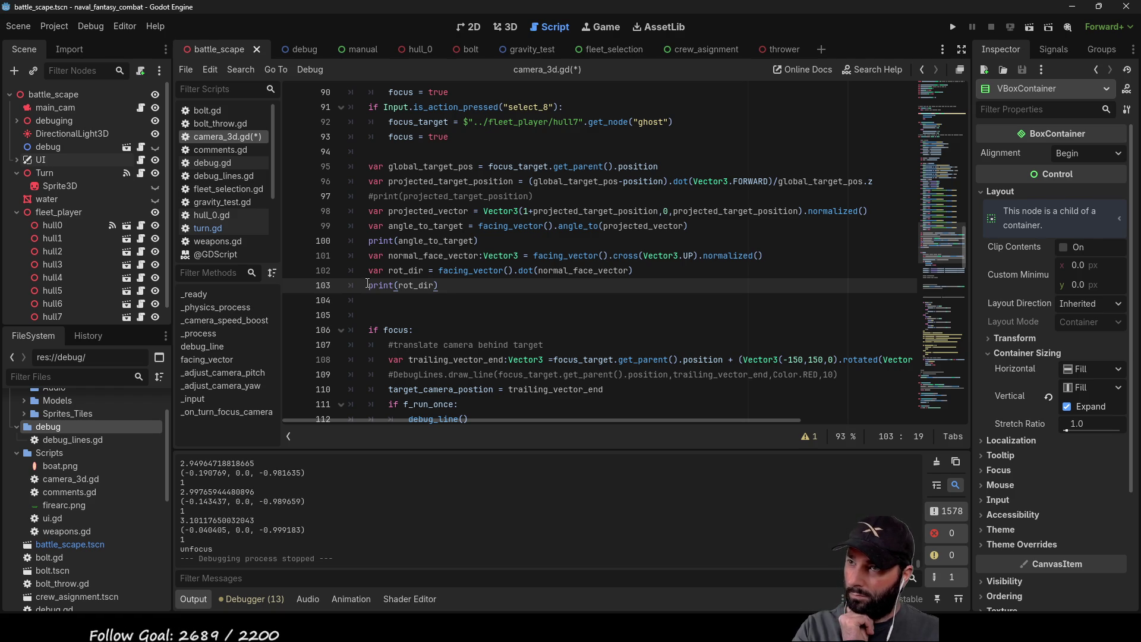
# Step: Insert print("----") above the rot_dir print and run the game
pyautogui.hotkey('ctrl', 'shift', 'Return')
pyautogui.write('print()')
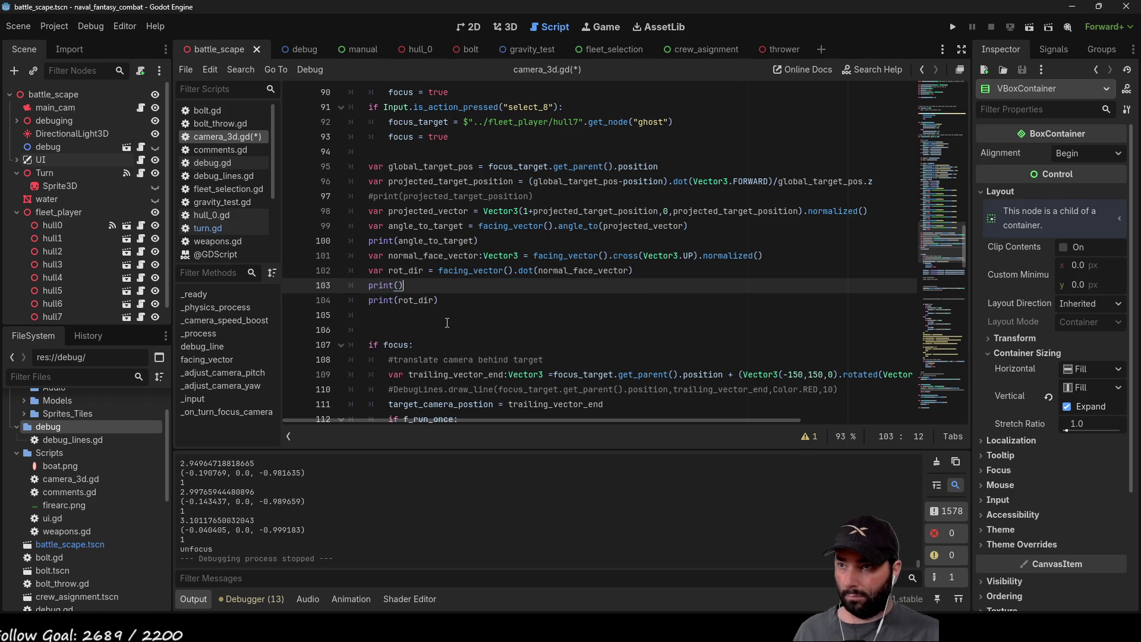
pyautogui.write('"----')
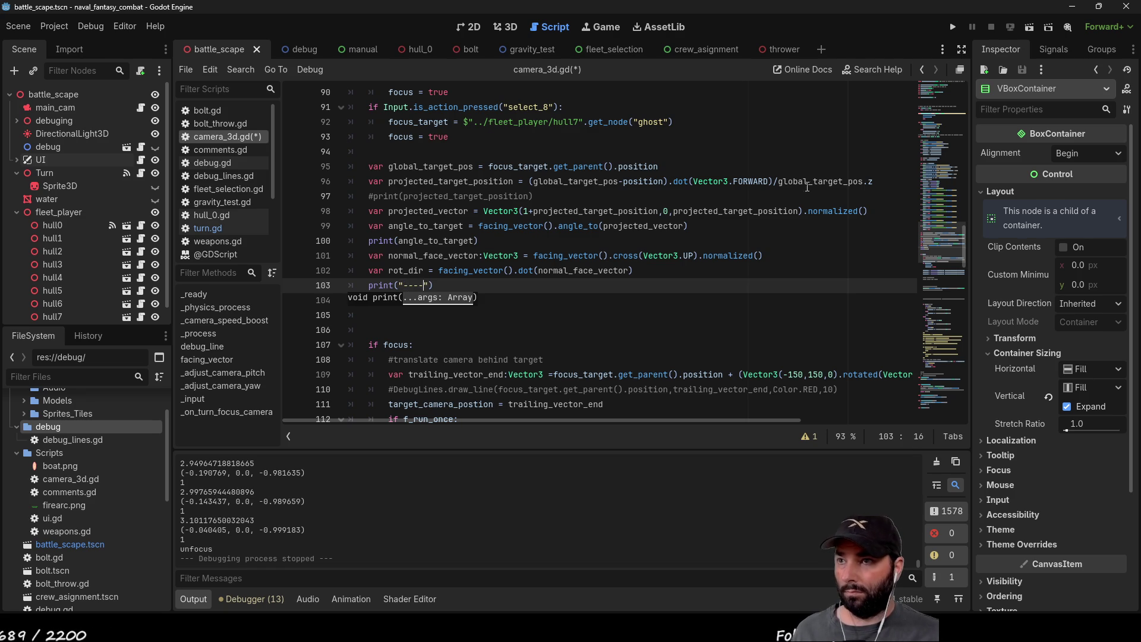
pyautogui.click(956, 27)
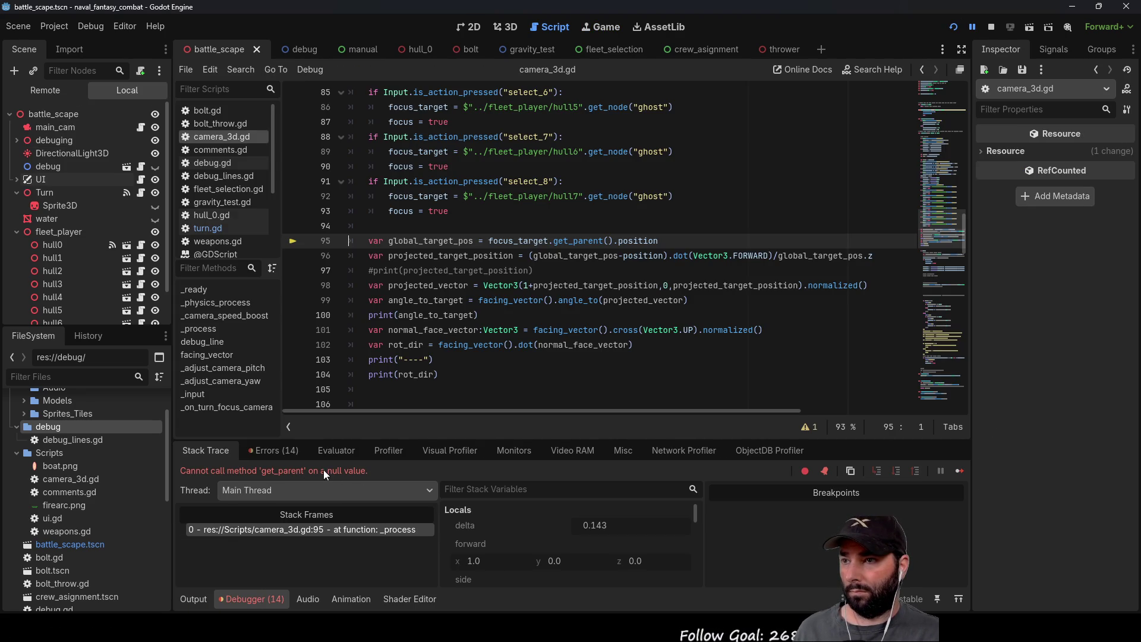
# Step: Highlight focus_target's uses and add '=' after Node3D in its line 13 declaration
pyautogui.doubleClick(535, 241)
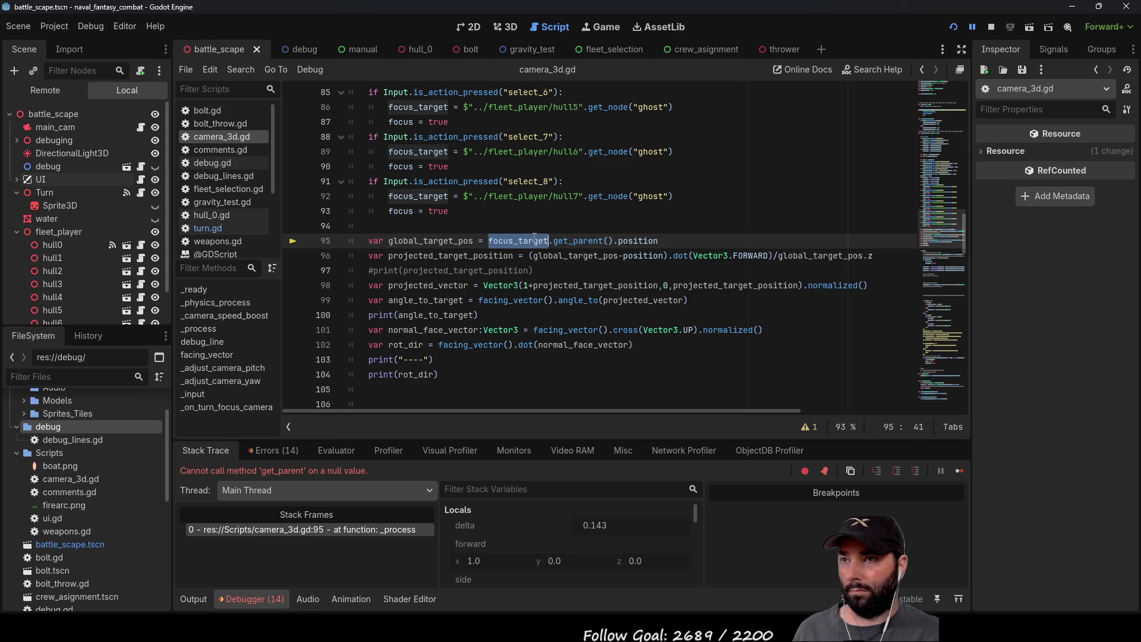
pyautogui.scroll(9, 544, 368)
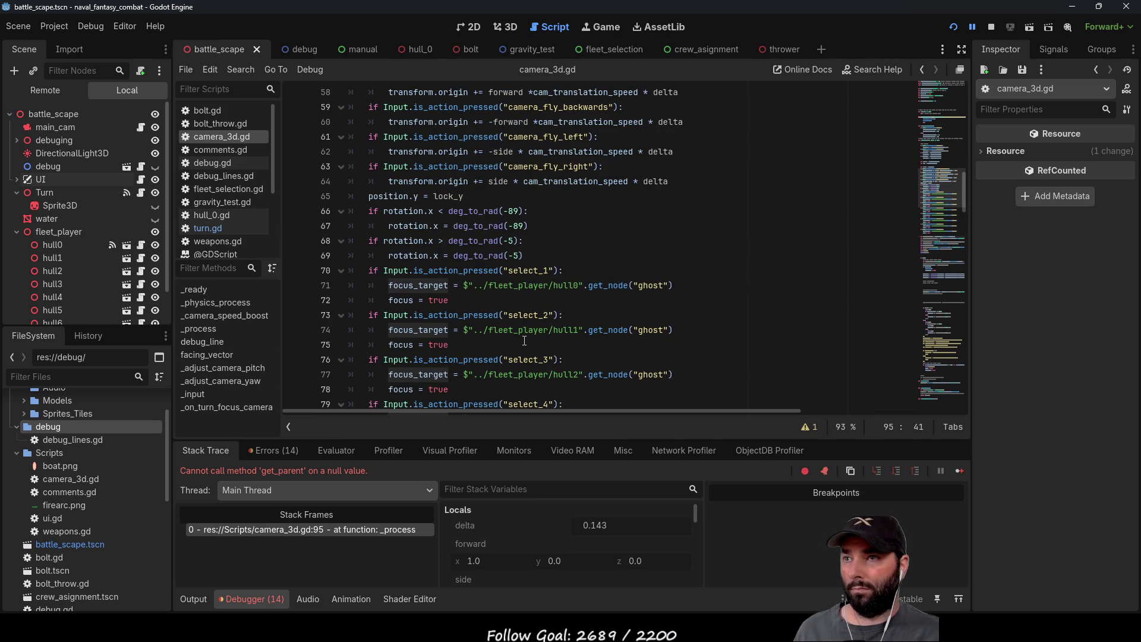
pyautogui.scroll(14, 524, 341)
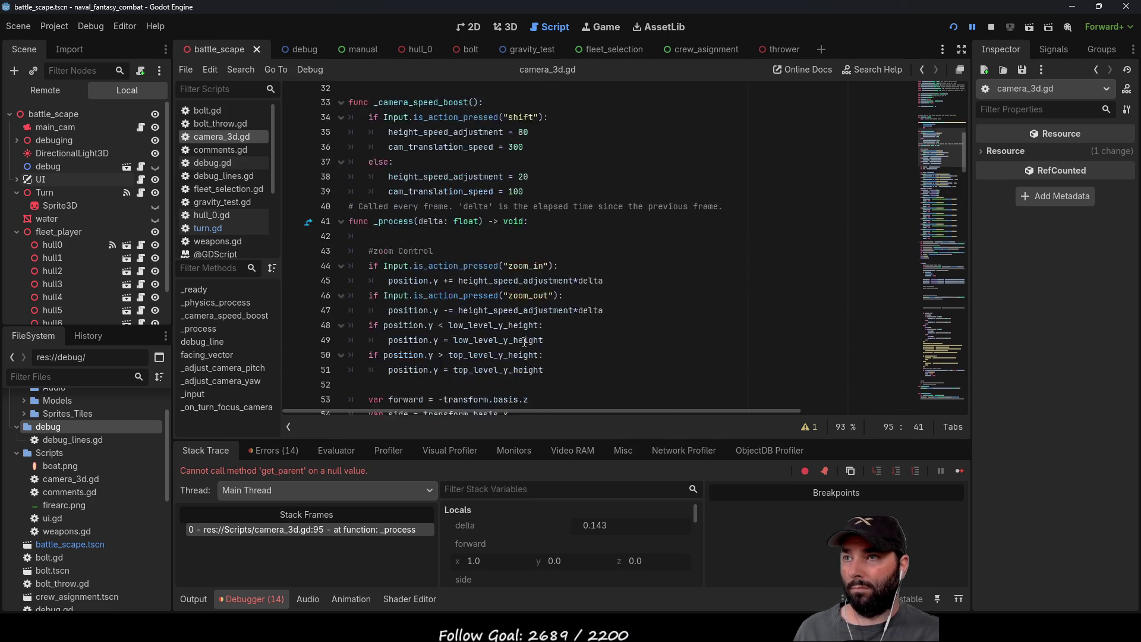
pyautogui.scroll(5, 524, 341)
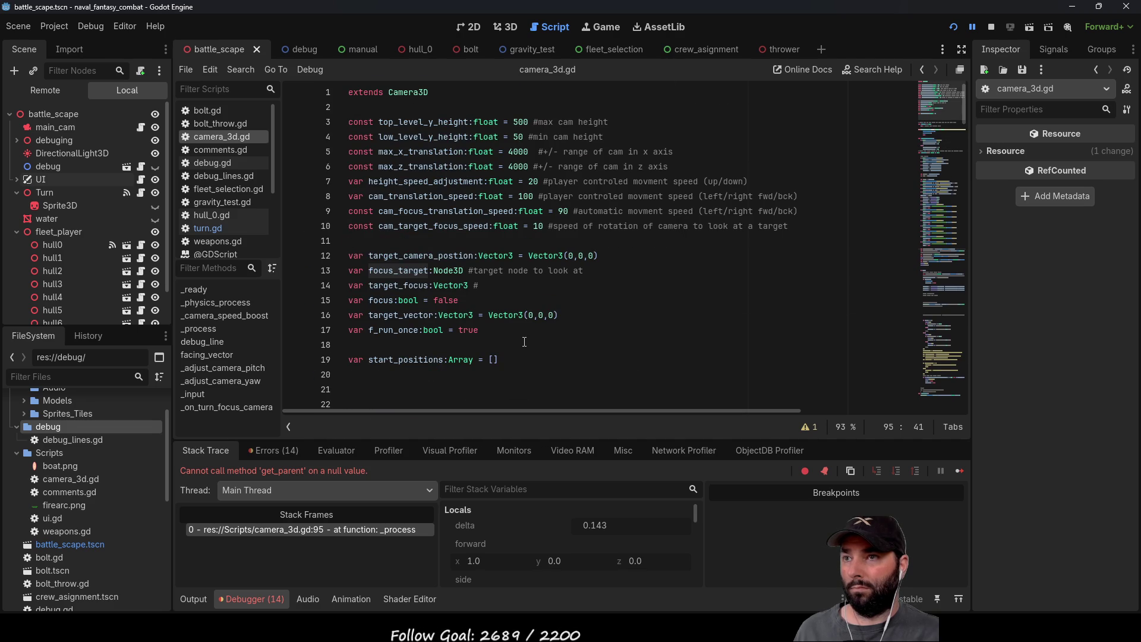
pyautogui.click(469, 271)
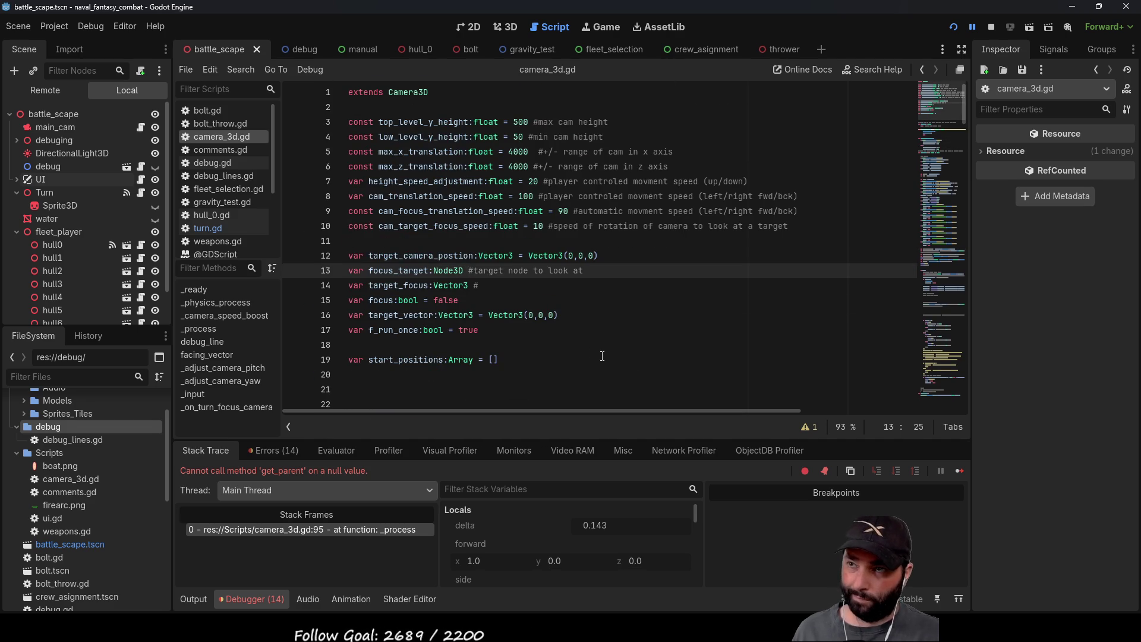
pyautogui.write('=')
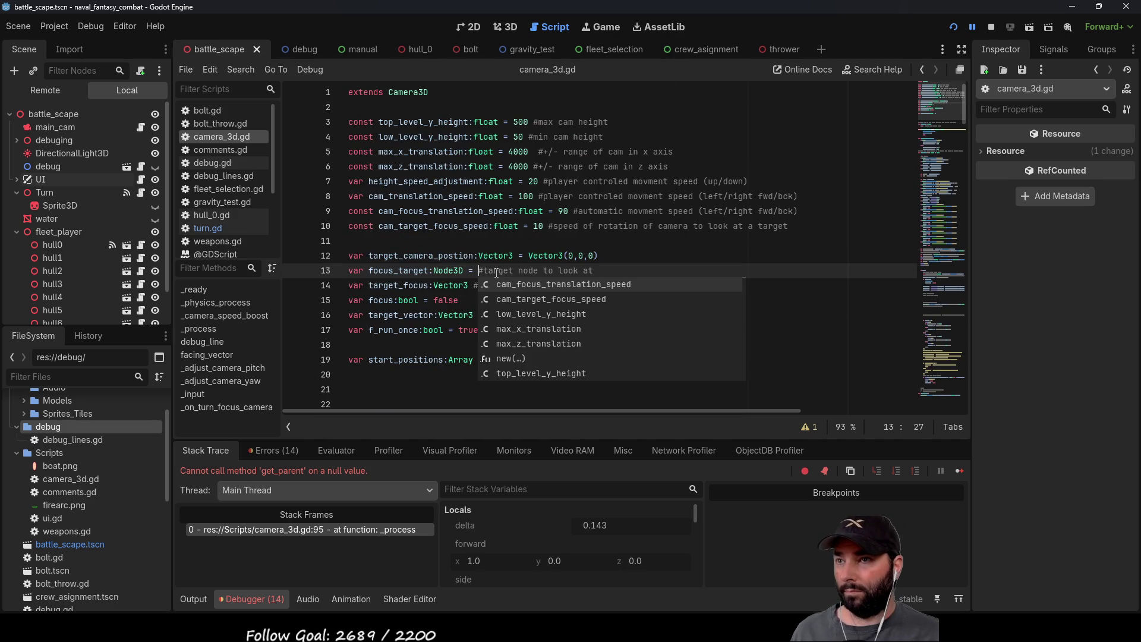
# Step: Select the $"../fleet_player/hull0".get_node("ghost") lookup on line 71 to copy it
pyautogui.scroll(-20, 521, 274)
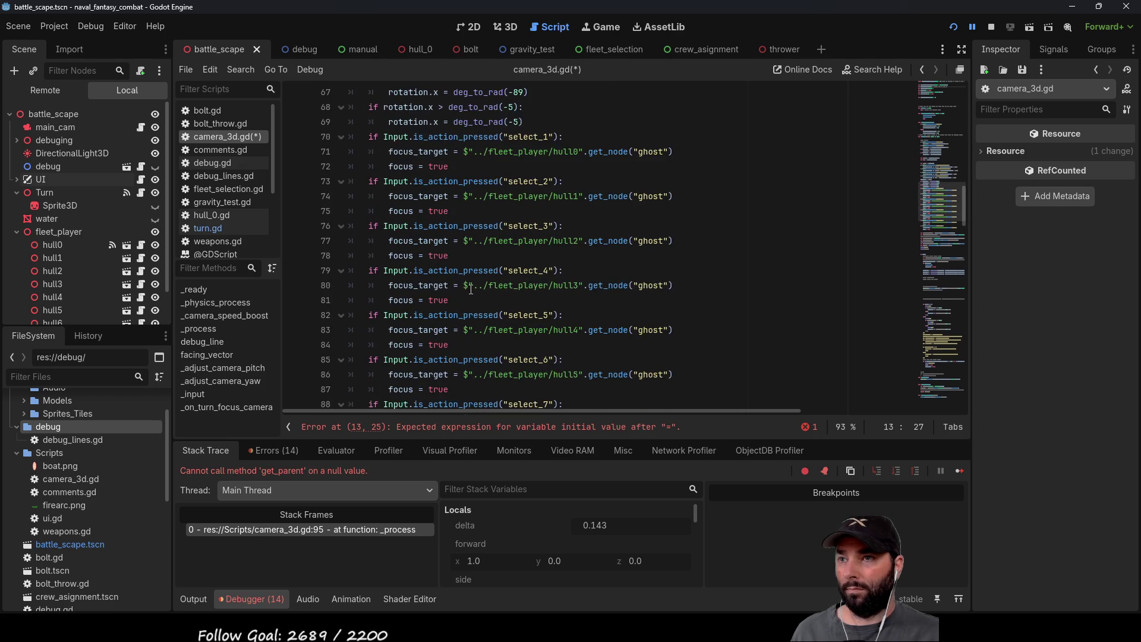
pyautogui.scroll(1, 471, 289)
pyautogui.moveTo(465, 196); pyautogui.dragTo(673, 196)
pyautogui.hotkey('ctrl', 'c')
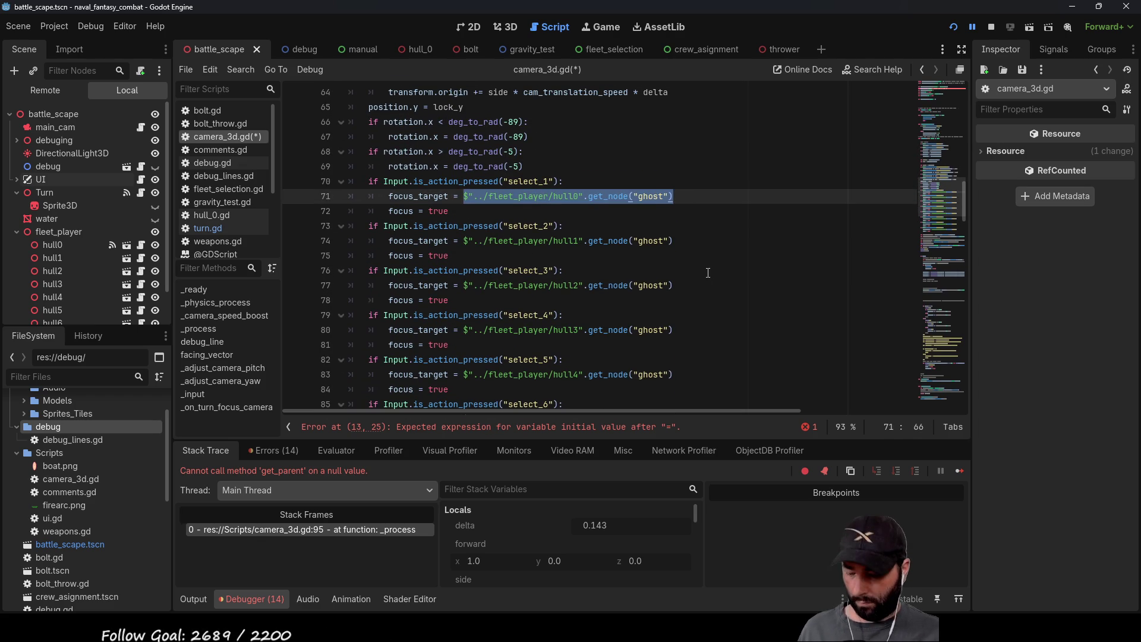
pyautogui.scroll(15, 559, 276)
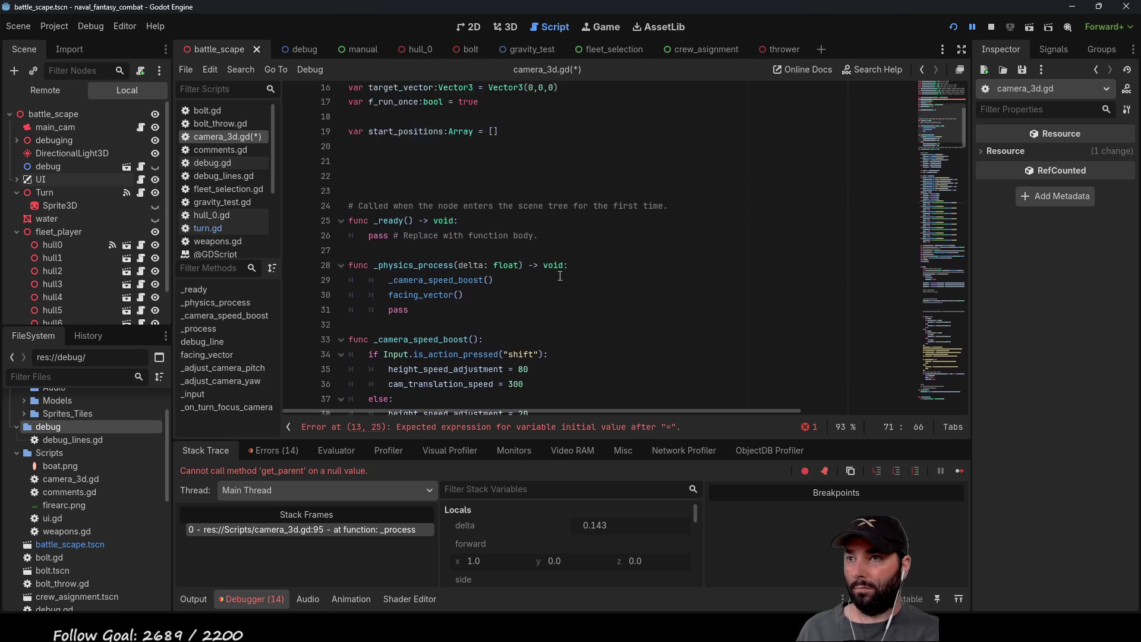
pyautogui.scroll(5, 560, 275)
# Step: Paste the hull0 ghost lookup as focus_target's default on line 13 and relaunch the game
pyautogui.click(477, 270)
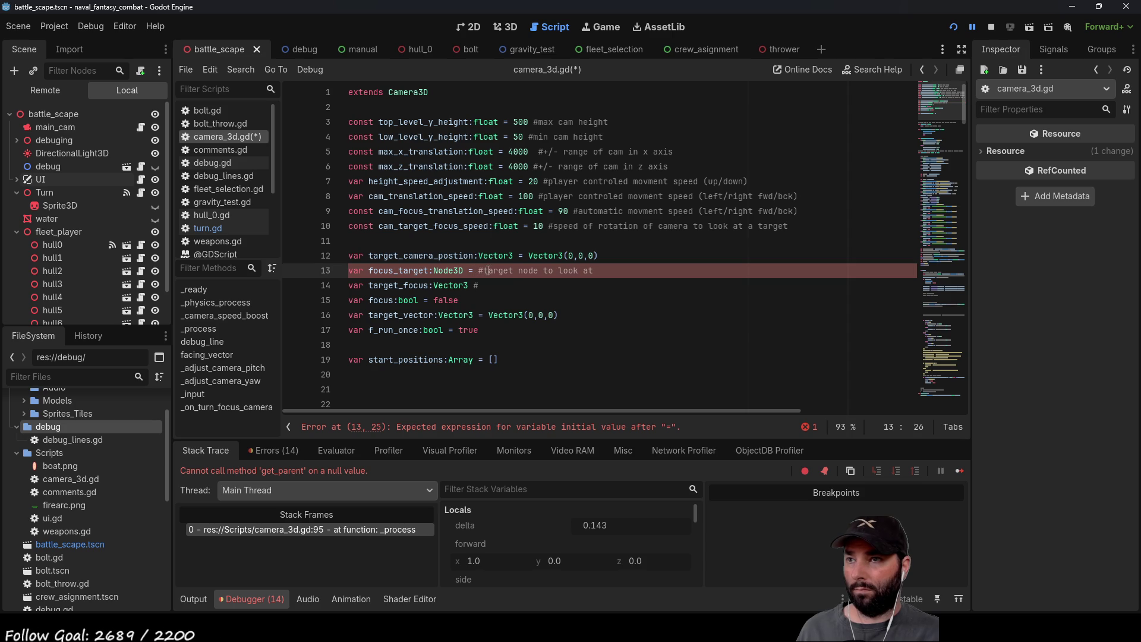
pyautogui.hotkey('ctrl', 'v')
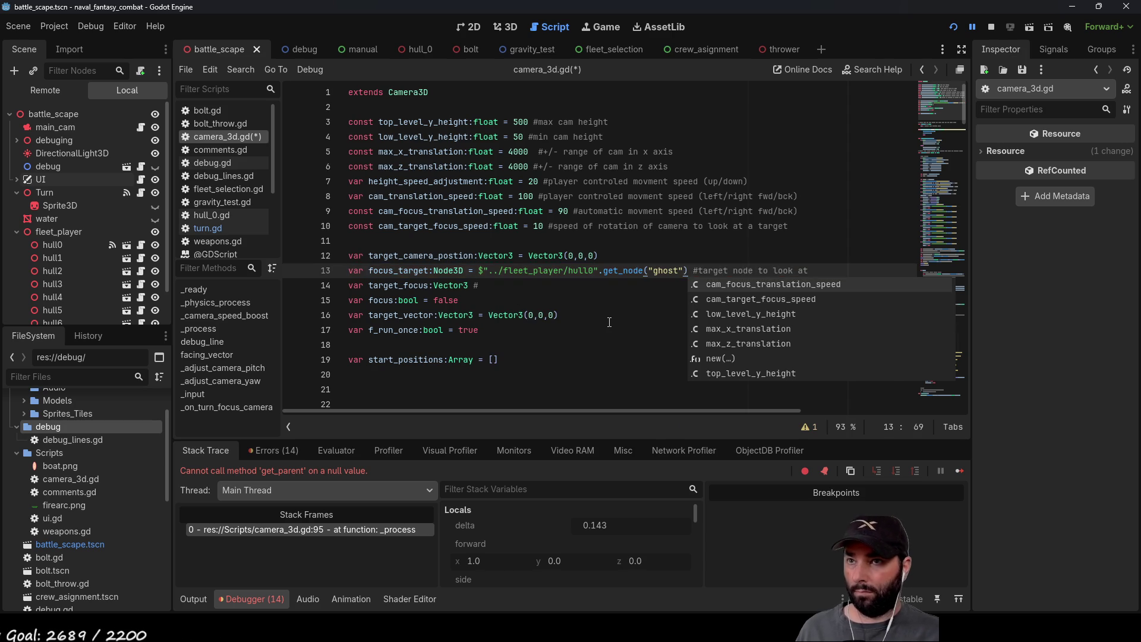
pyautogui.scroll(-3, 572, 296)
pyautogui.scroll(-20, 570, 289)
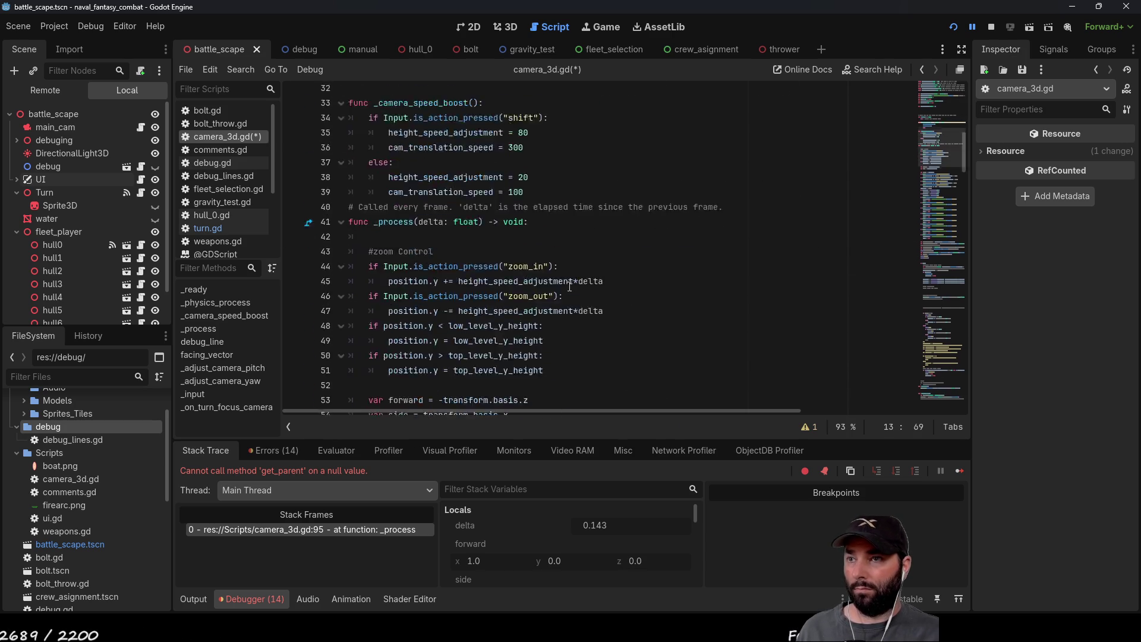
pyautogui.click(992, 27)
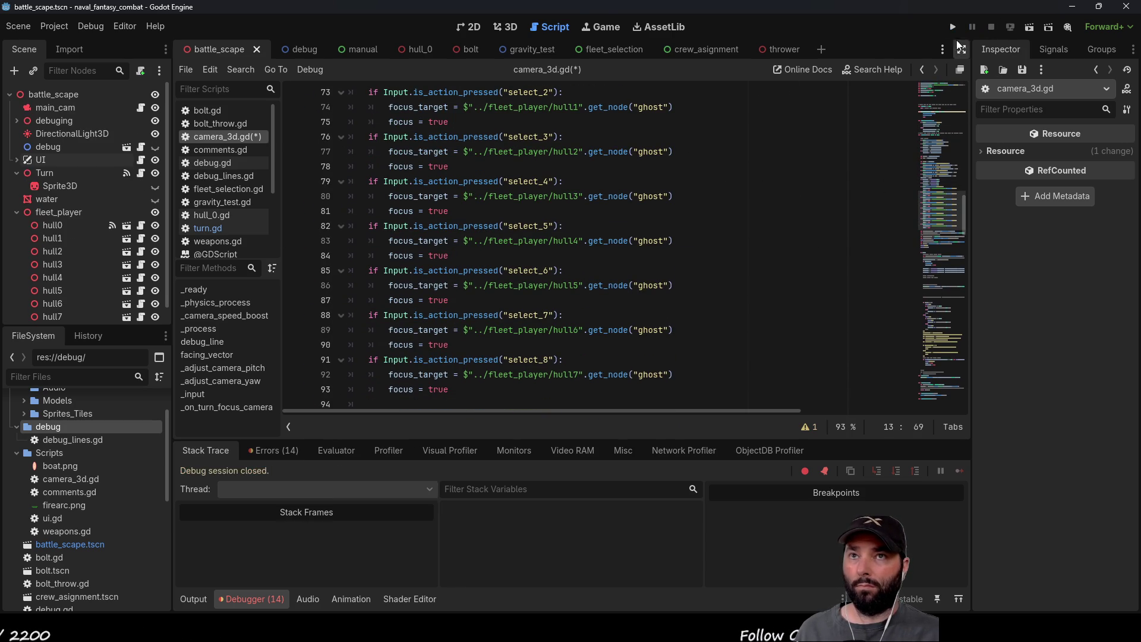
pyautogui.press('F5')
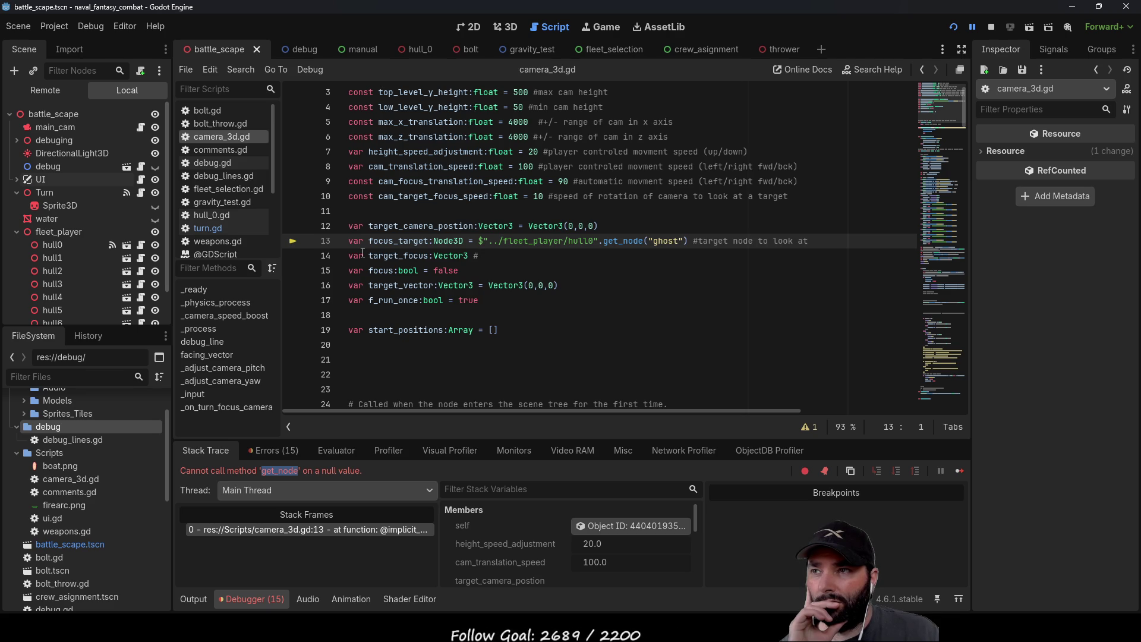
pyautogui.click(352, 232)
pyautogui.click(350, 241)
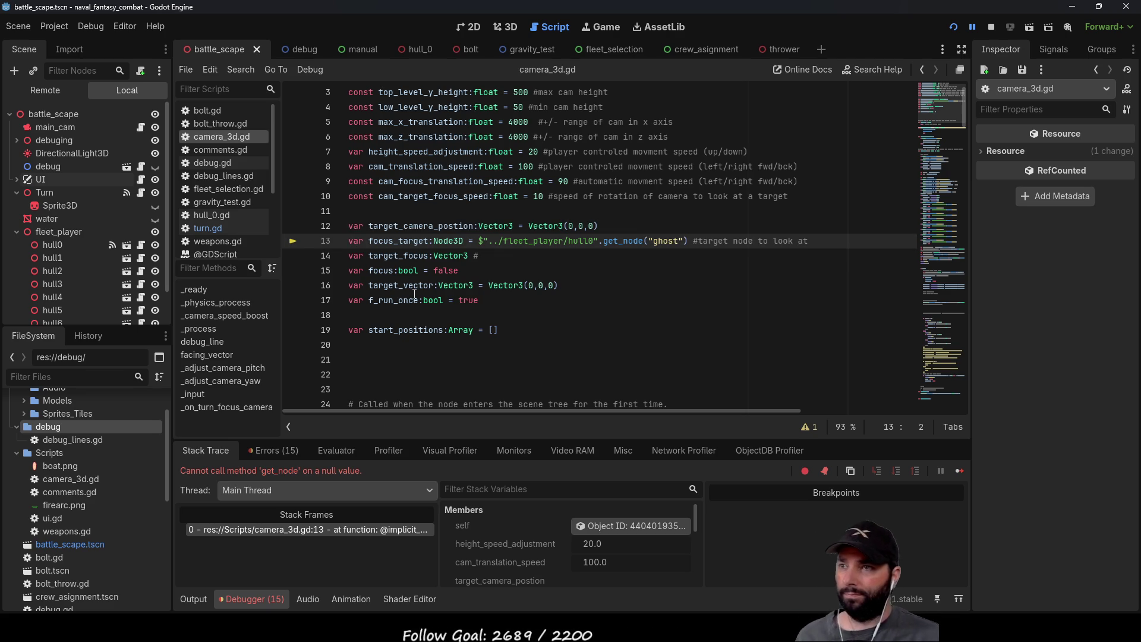
pyautogui.write('@onrea')
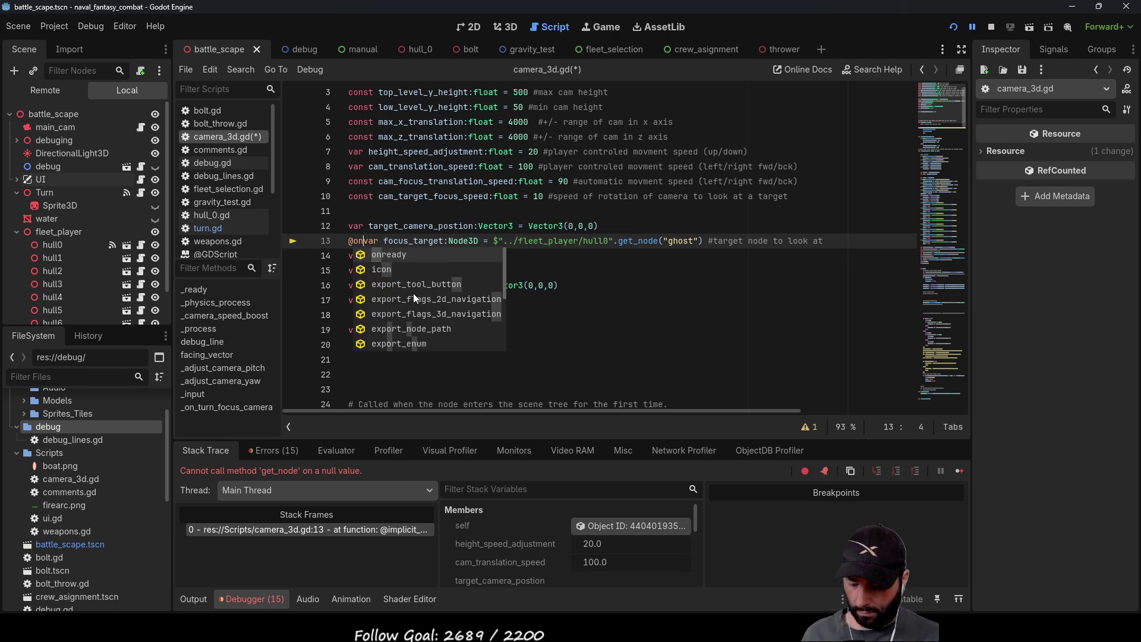
pyautogui.write('dy')
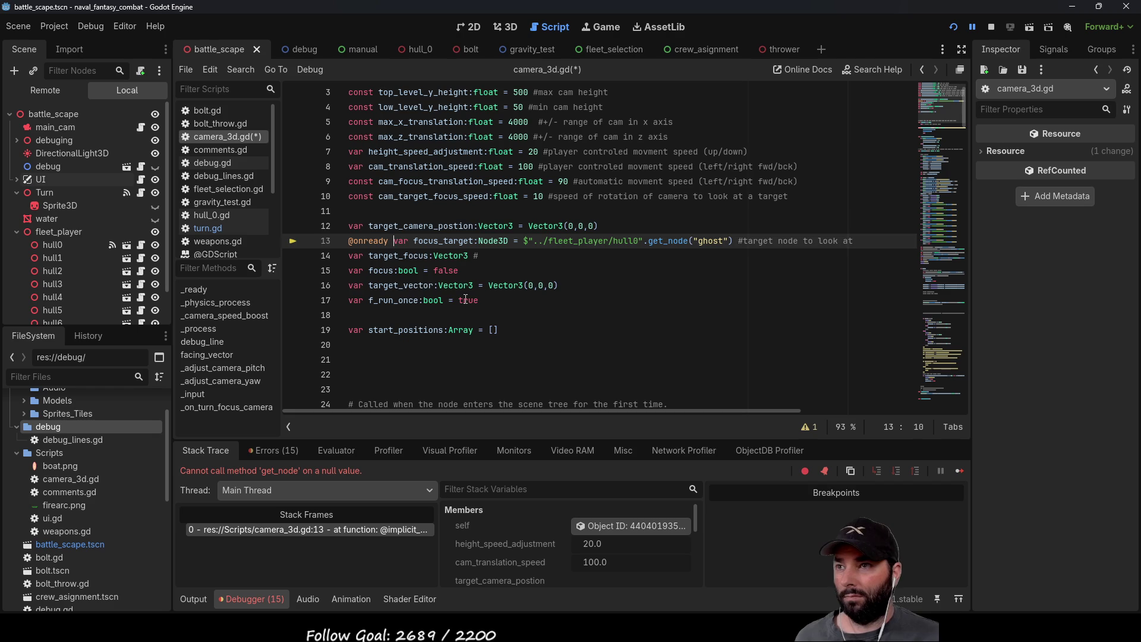
pyautogui.click(629, 283)
pyautogui.click(991, 27)
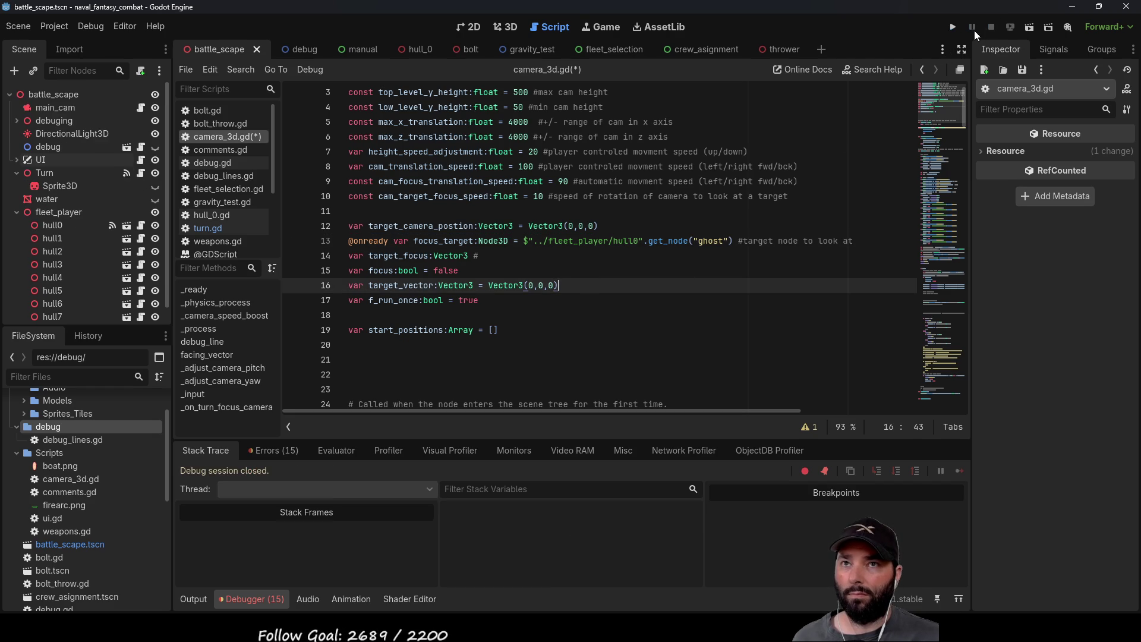
pyautogui.click(952, 27)
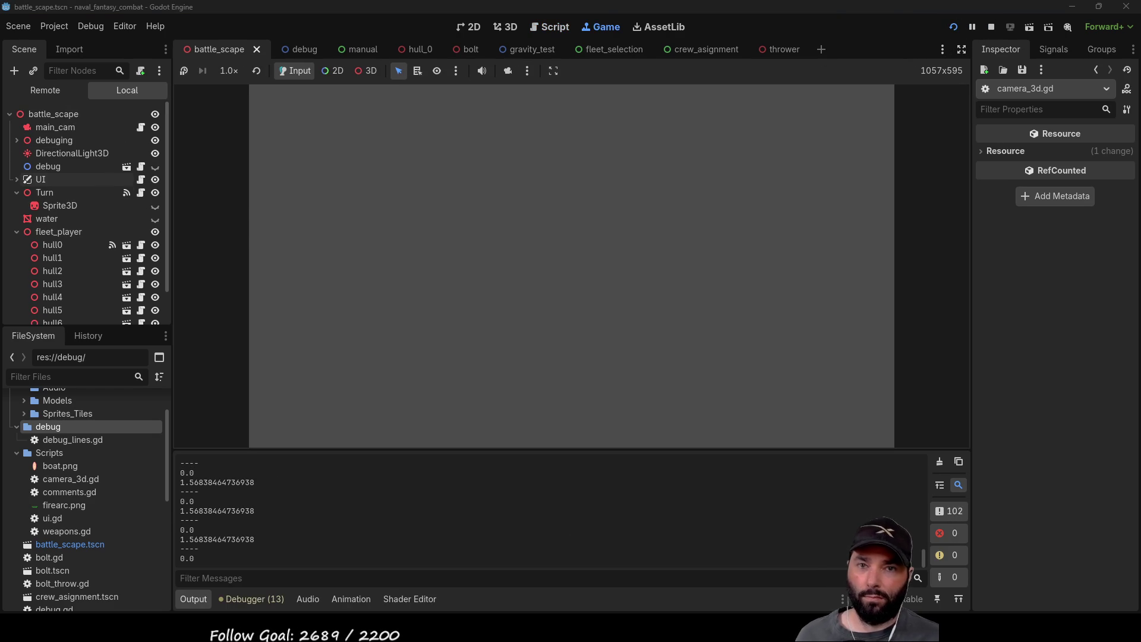
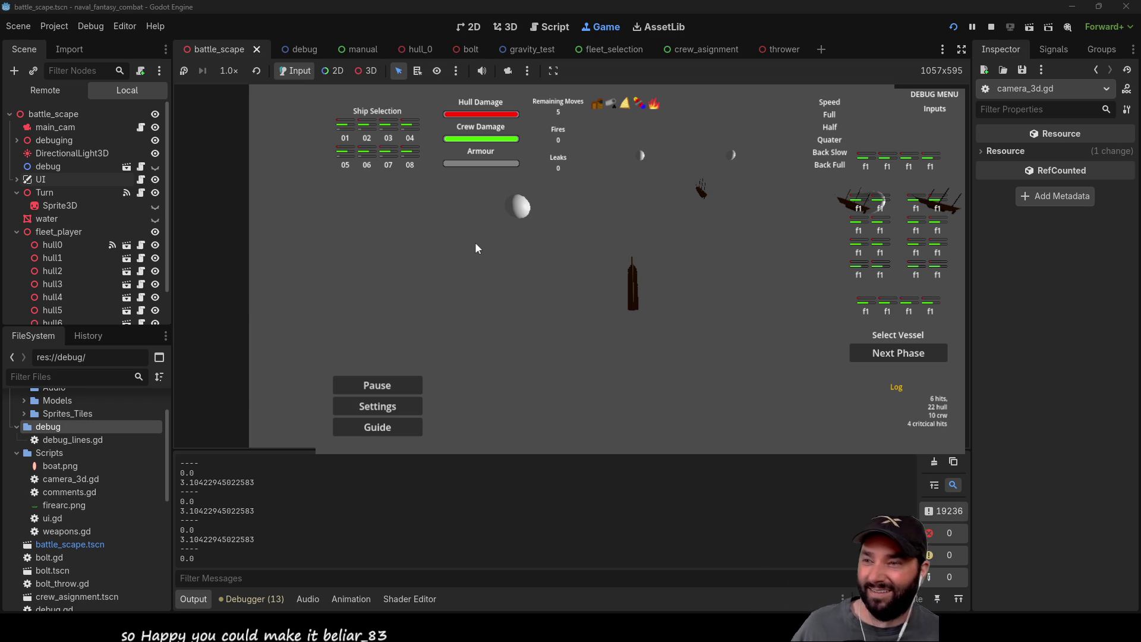
# Step: Move the game camera with W, then stop the game and select target_vector on line 16 of camera_3d.gd
pyautogui.press('w')
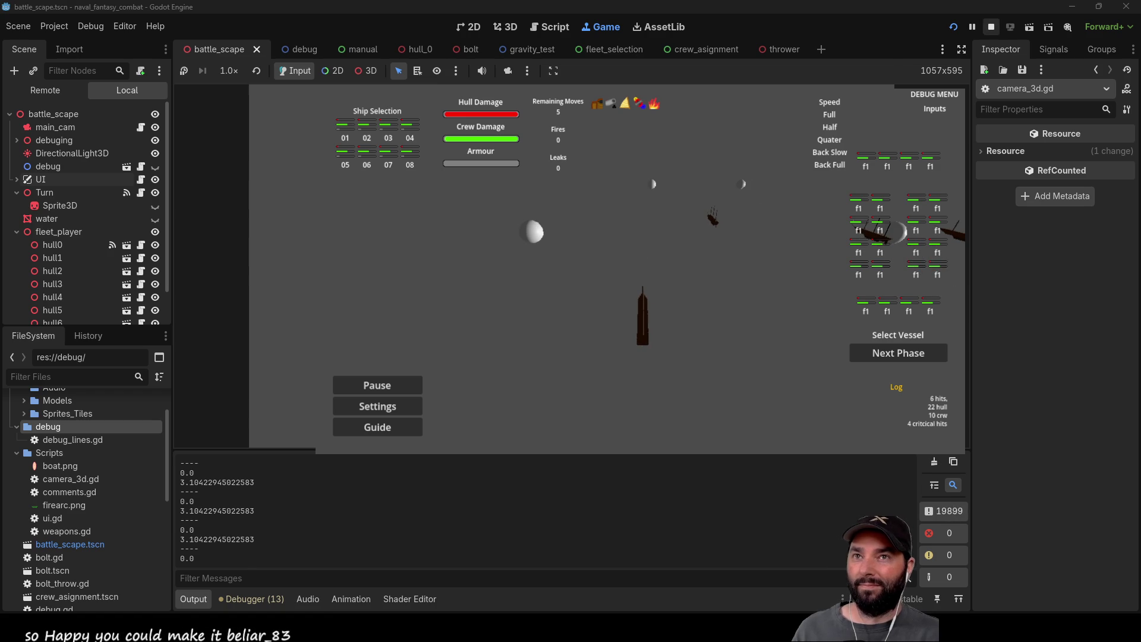
pyautogui.click(990, 27)
pyautogui.doubleClick(396, 286)
pyautogui.scroll(-20, 396, 286)
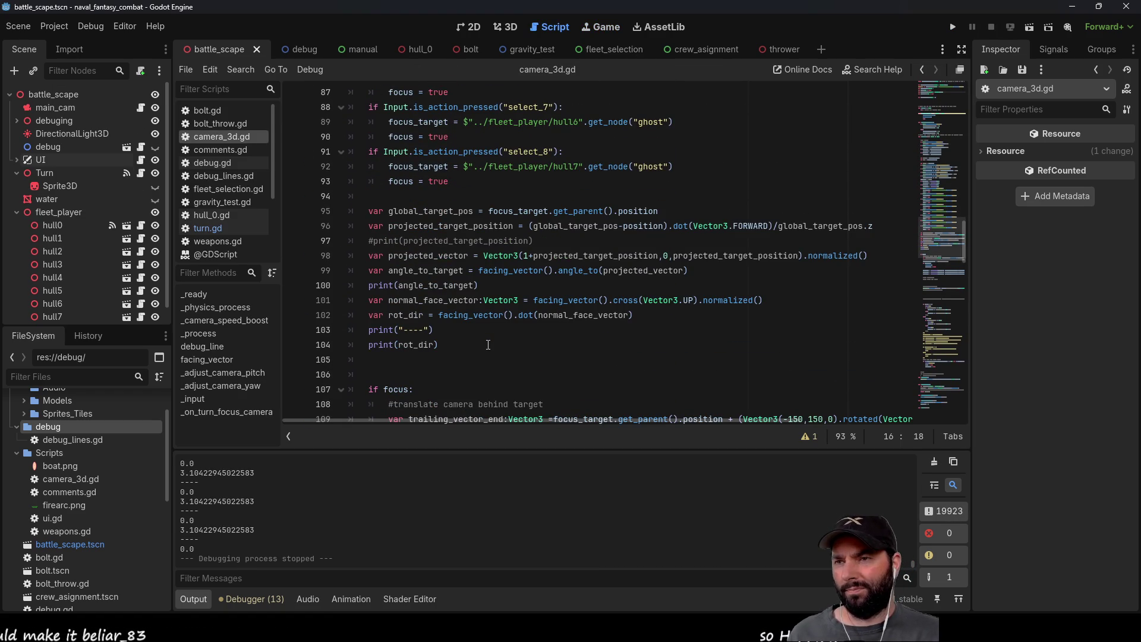
# Step: Delete 'fmod' from line 167, leaving (angle_to_target,PI-0.1) < 0.1 as the unfocus condition
pyautogui.scroll(-5, 488, 345)
pyautogui.scroll(-5, 488, 345)
pyautogui.scroll(5, 743, 299)
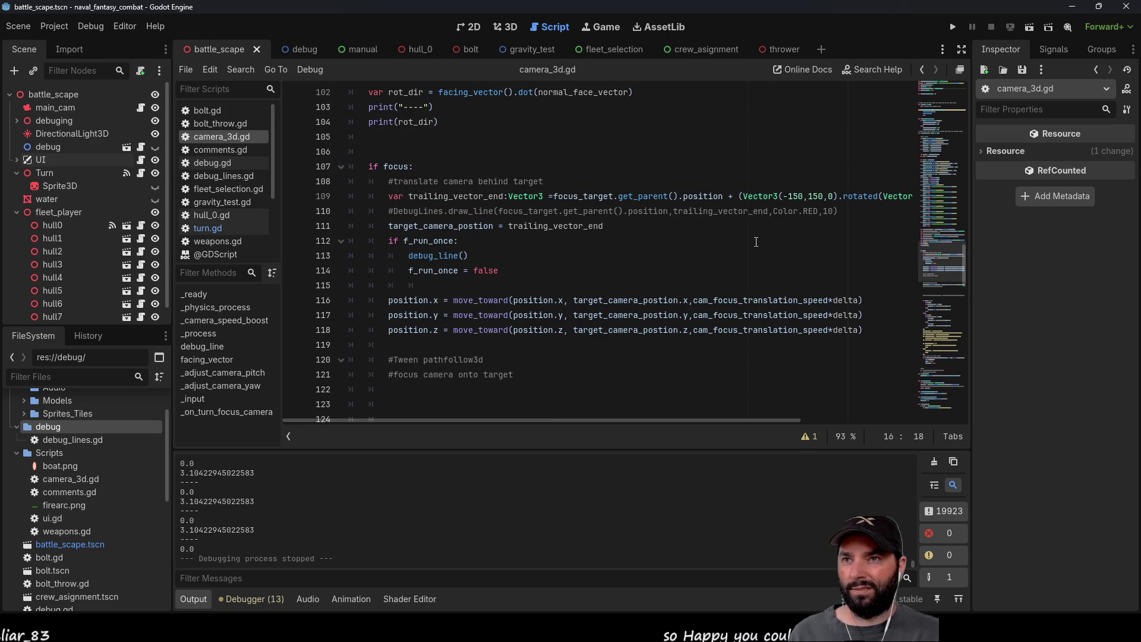
pyautogui.scroll(-7, 755, 242)
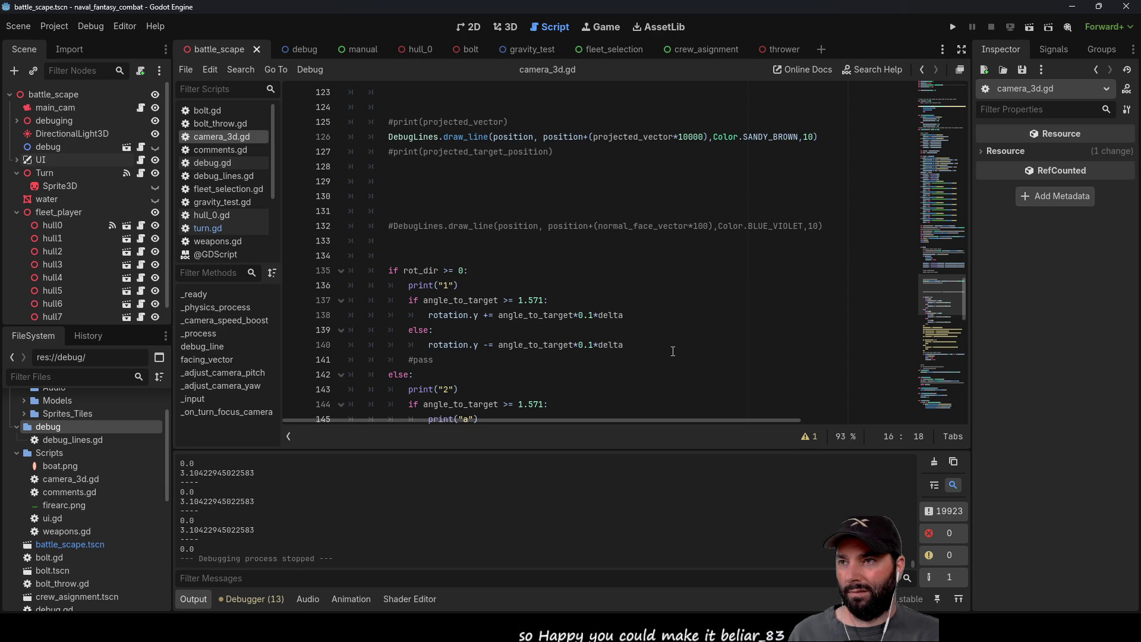
pyautogui.scroll(-2, 673, 350)
pyautogui.scroll(-7, 672, 346)
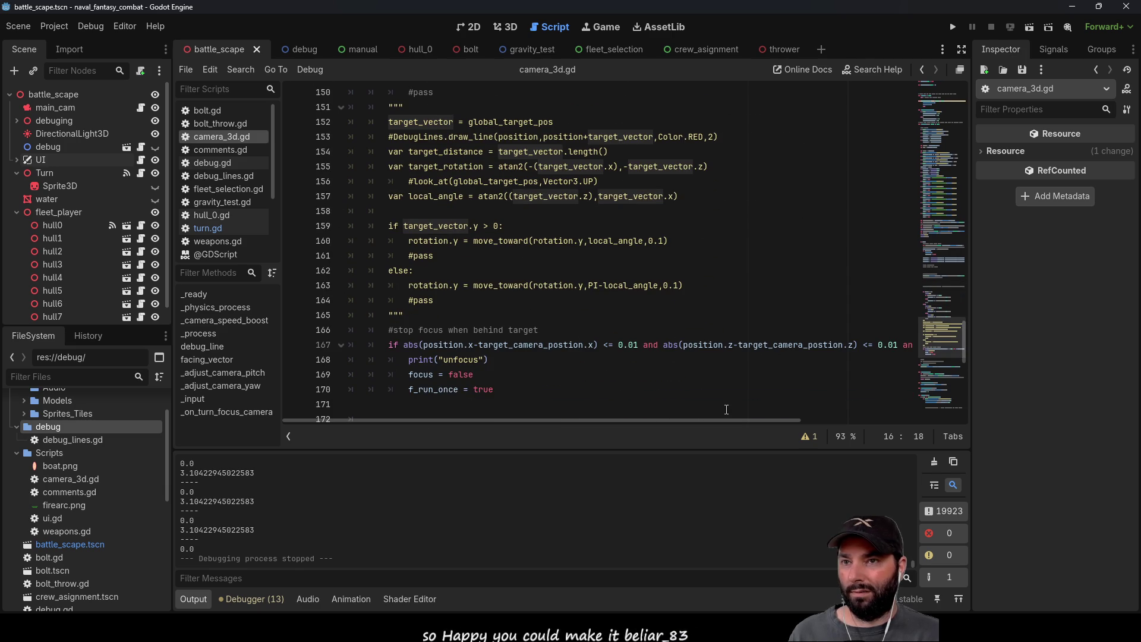
pyautogui.moveTo(737, 421); pyautogui.dragTo(895, 431)
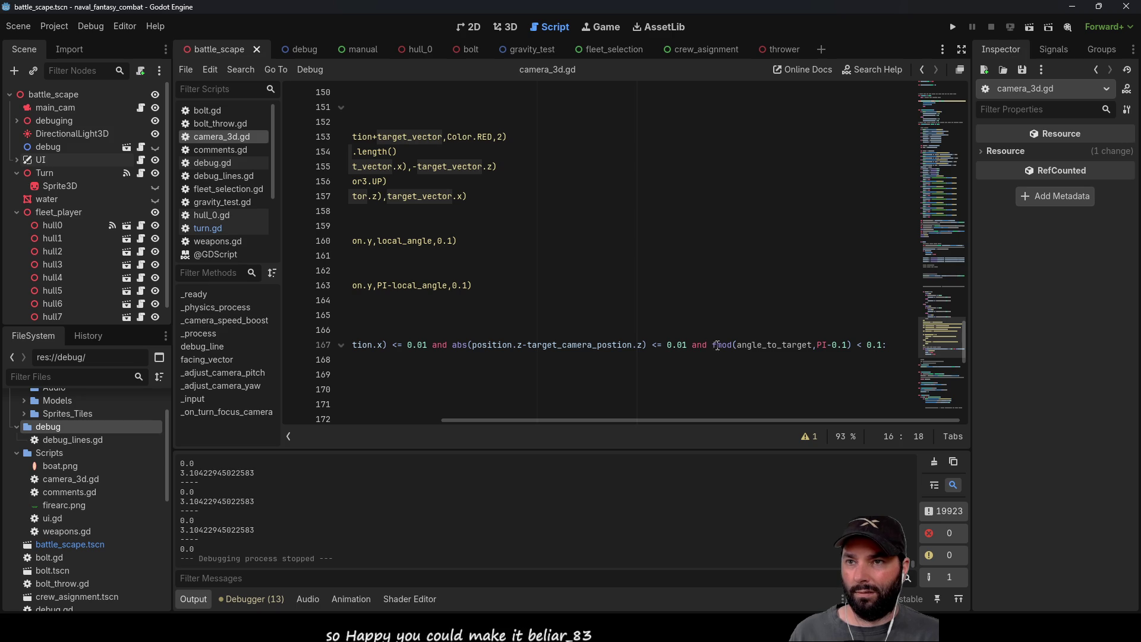
pyautogui.click(718, 345)
pyautogui.click(717, 347)
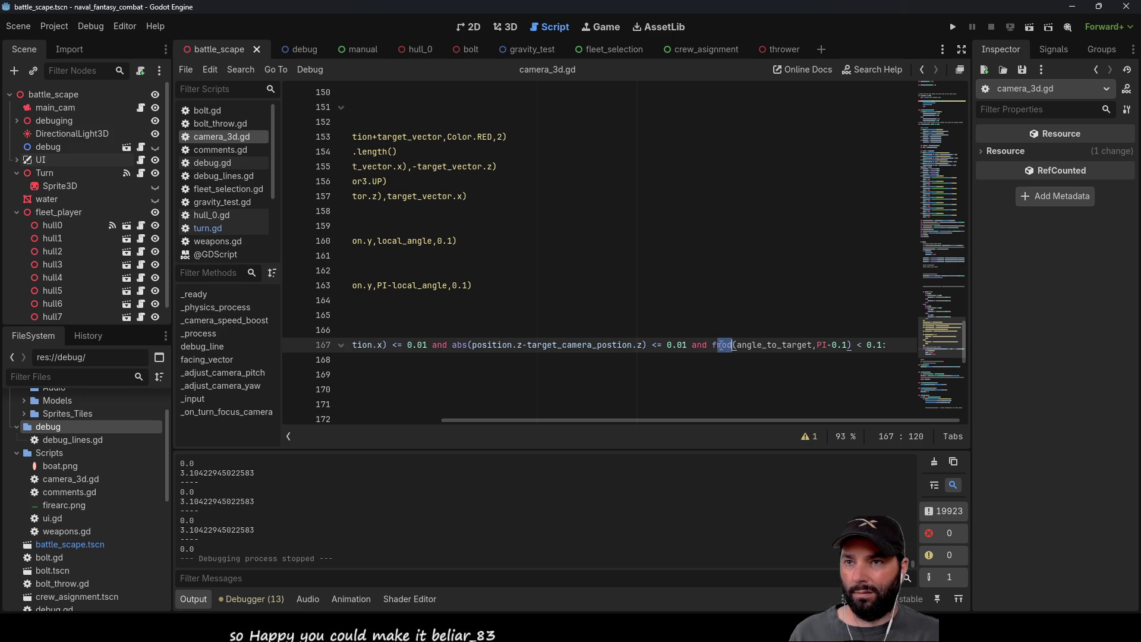
pyautogui.press('Delete')
pyautogui.press('Delete')
pyautogui.press('Delete')
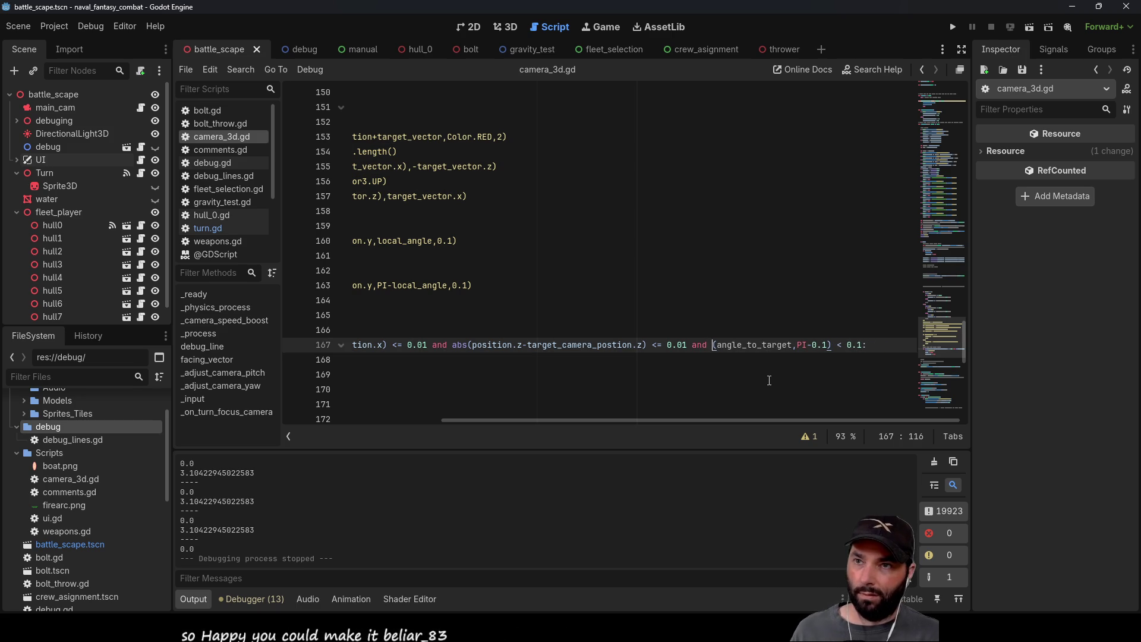
# Step: Rewrite line 167 as PI-abs(angle_to_target) < 0.1, dropping the PI-0.1 argument, and run the game
pyautogui.write('PI-')
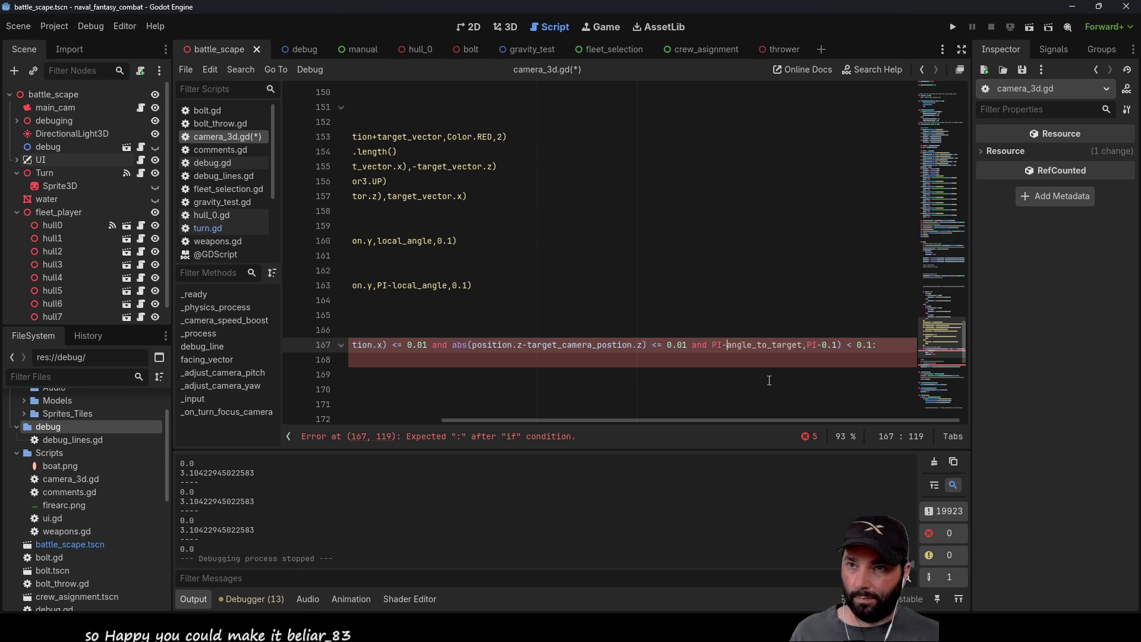
pyautogui.hotkey('ctrl', 'Right')
pyautogui.hotkey('ctrl', 'Right')
pyautogui.hotkey('shift', 'Right')
pyautogui.hotkey('shift', 'Right')
pyautogui.hotkey('shift', 'Right')
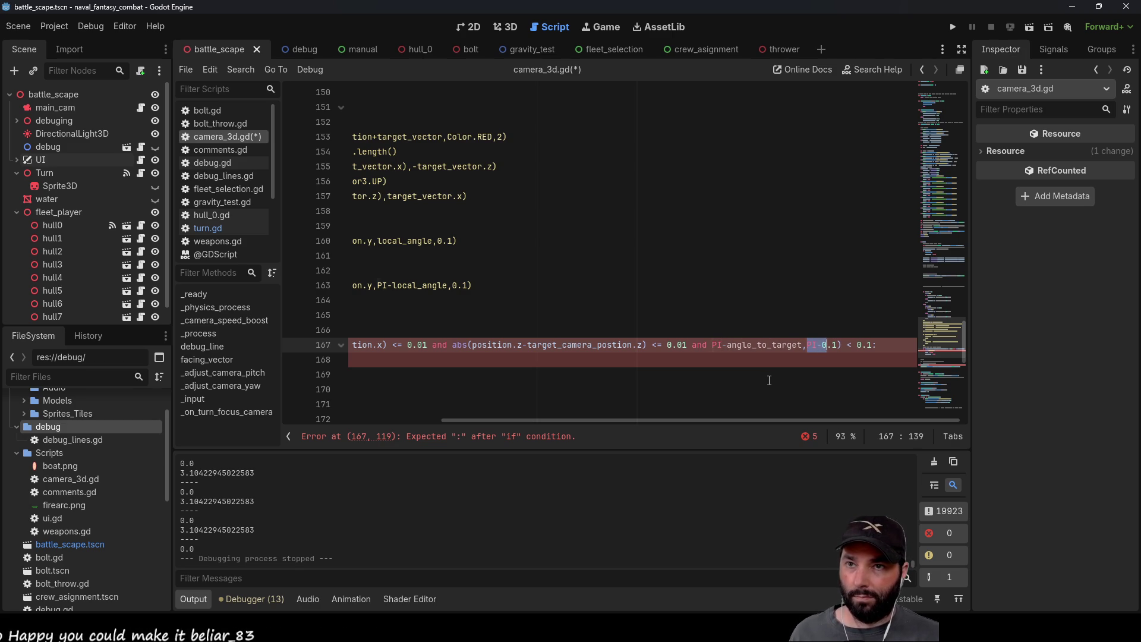
pyautogui.press('Delete')
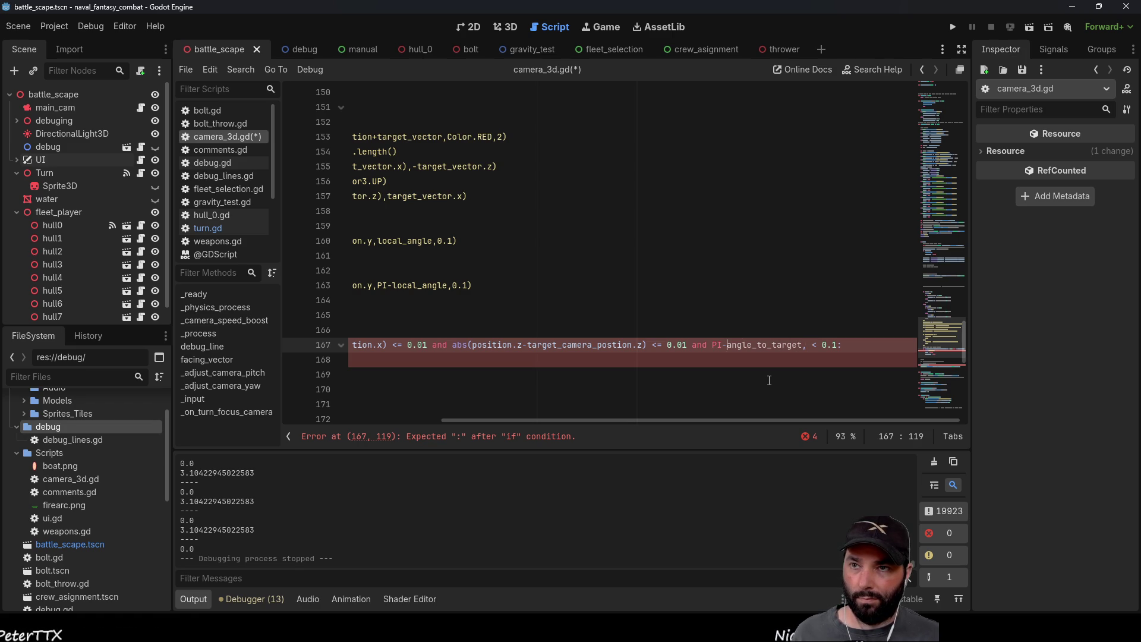
pyautogui.press('Right')
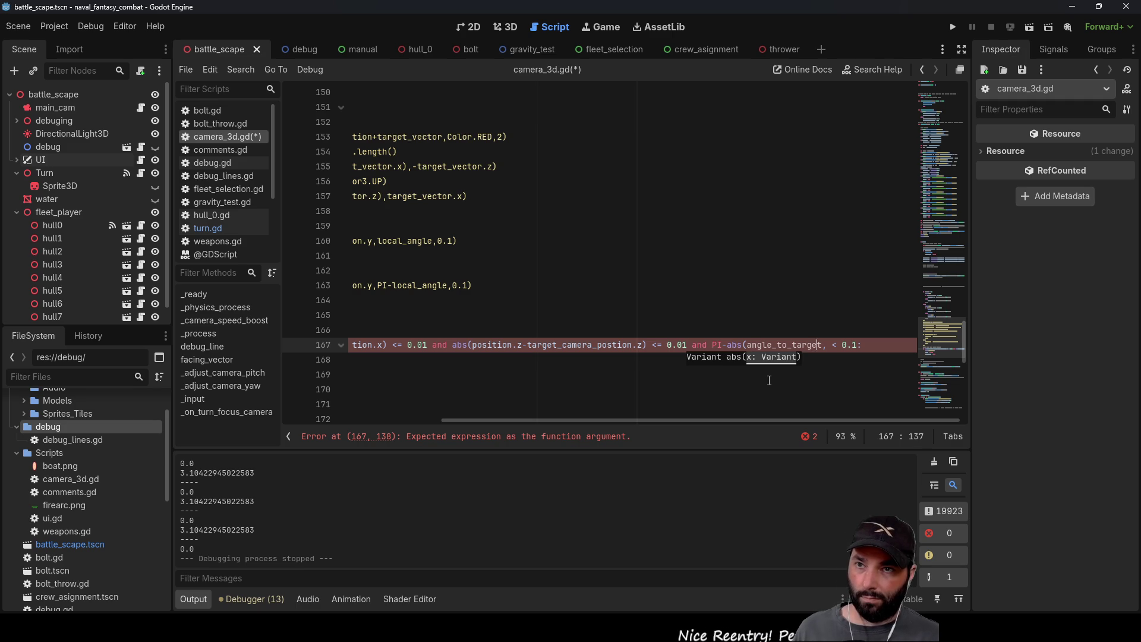
pyautogui.write(')')
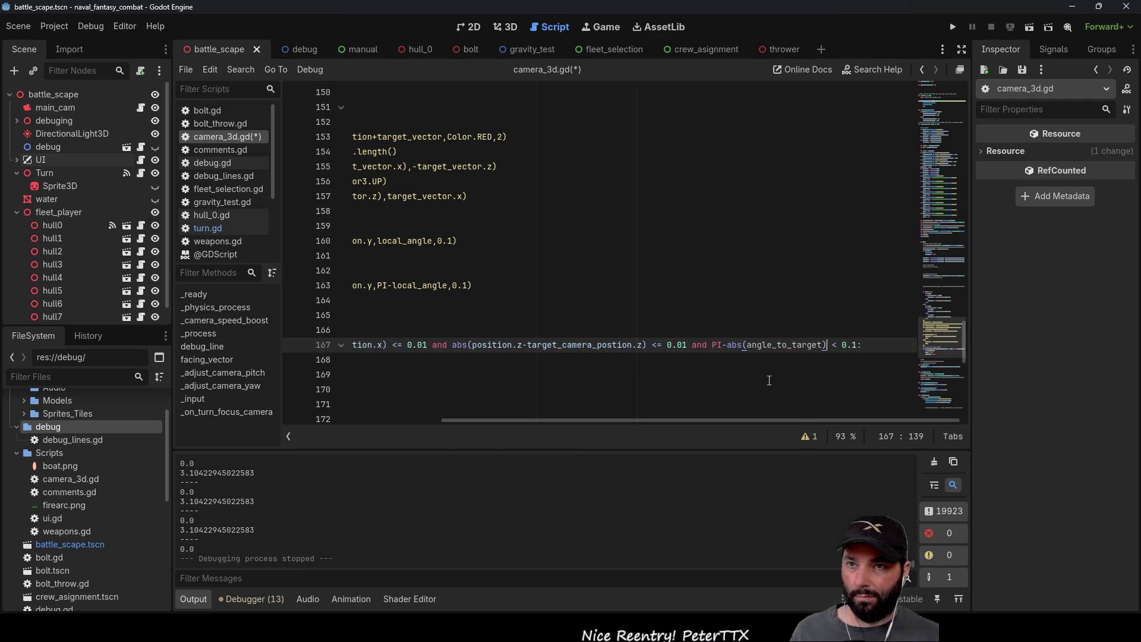
pyautogui.press('Left')
pyautogui.press('Left')
pyautogui.press('Left')
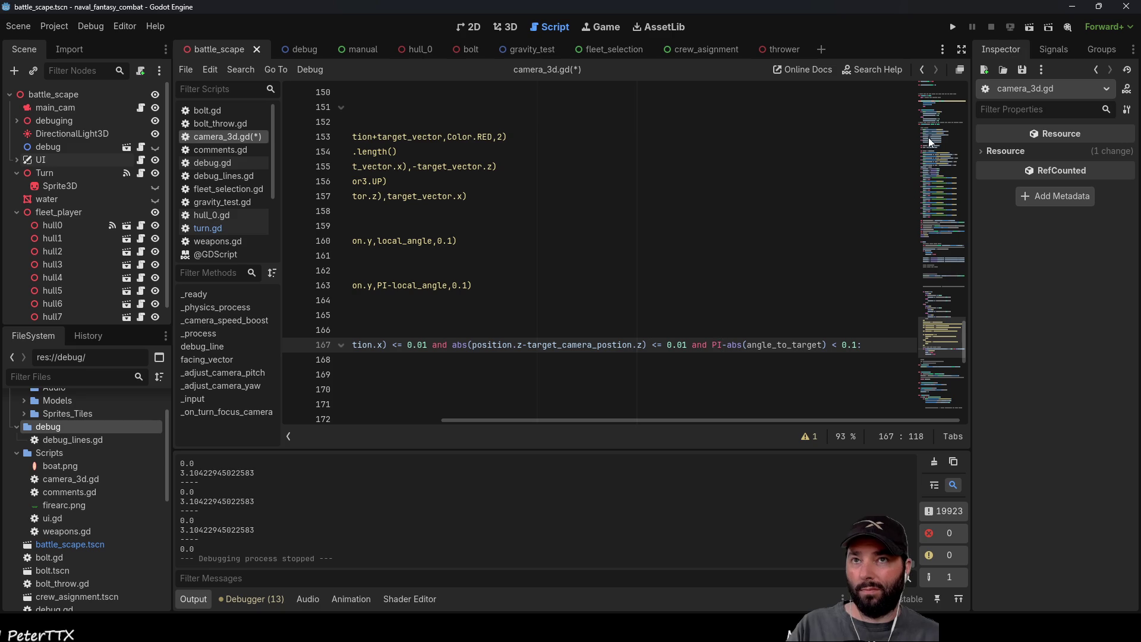
pyautogui.click(951, 23)
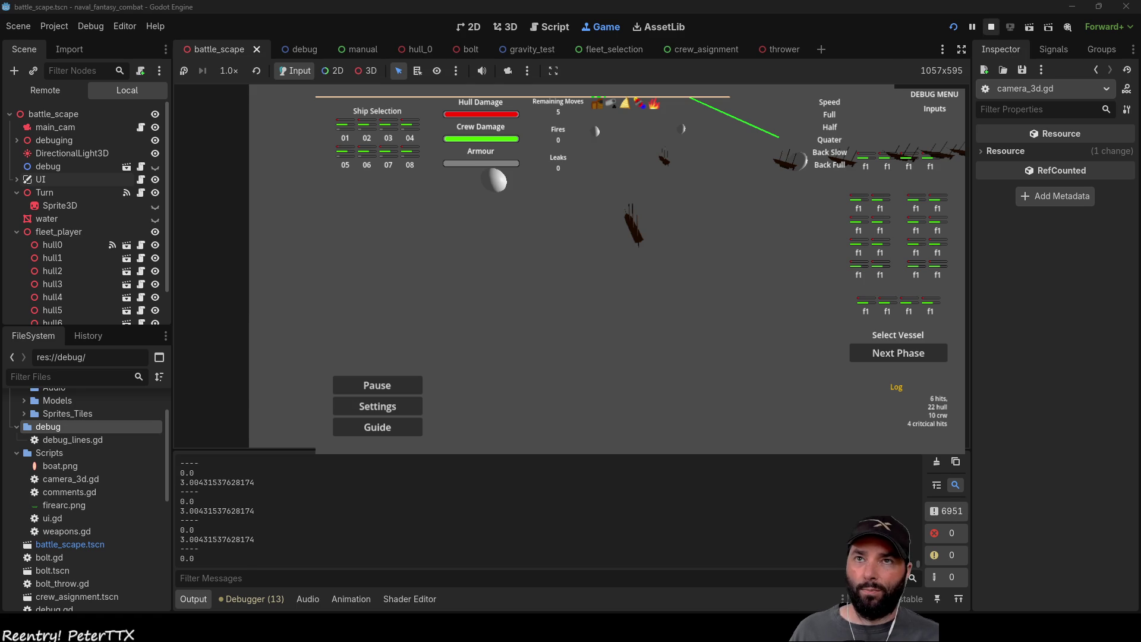
# Step: Stop the test run with F8 after reading the angle-to-target output near 3.004
pyautogui.press('F8')
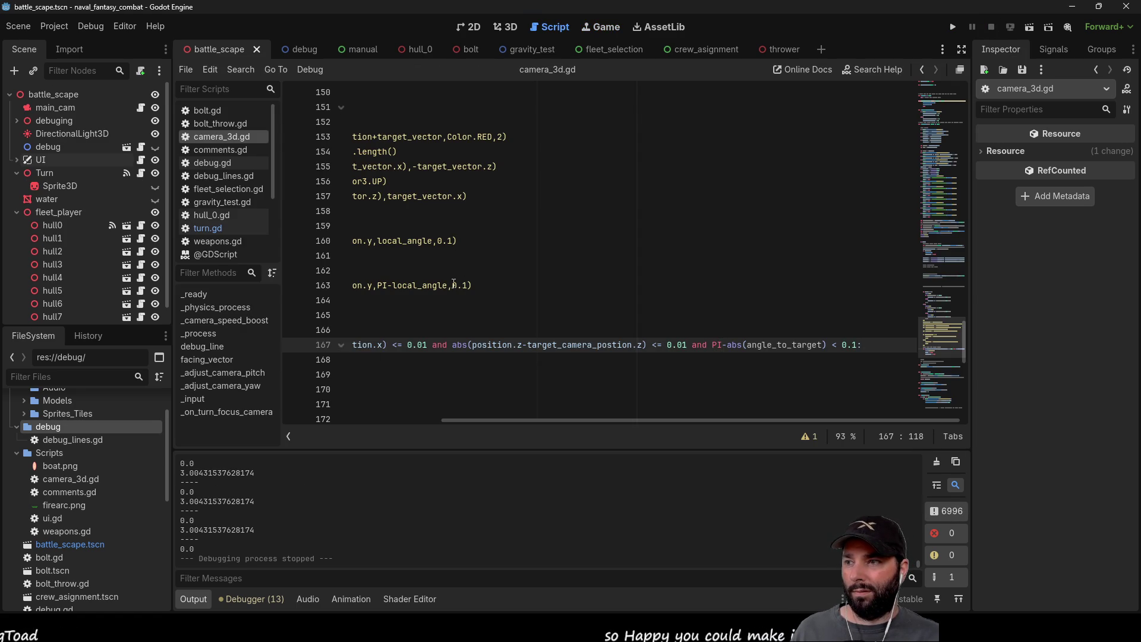
# Step: Trace the rot_dir calculation by highlighting rot_dir, facing_vector, normal_face_vector and angle_to_target
pyautogui.scroll(12, 427, 290)
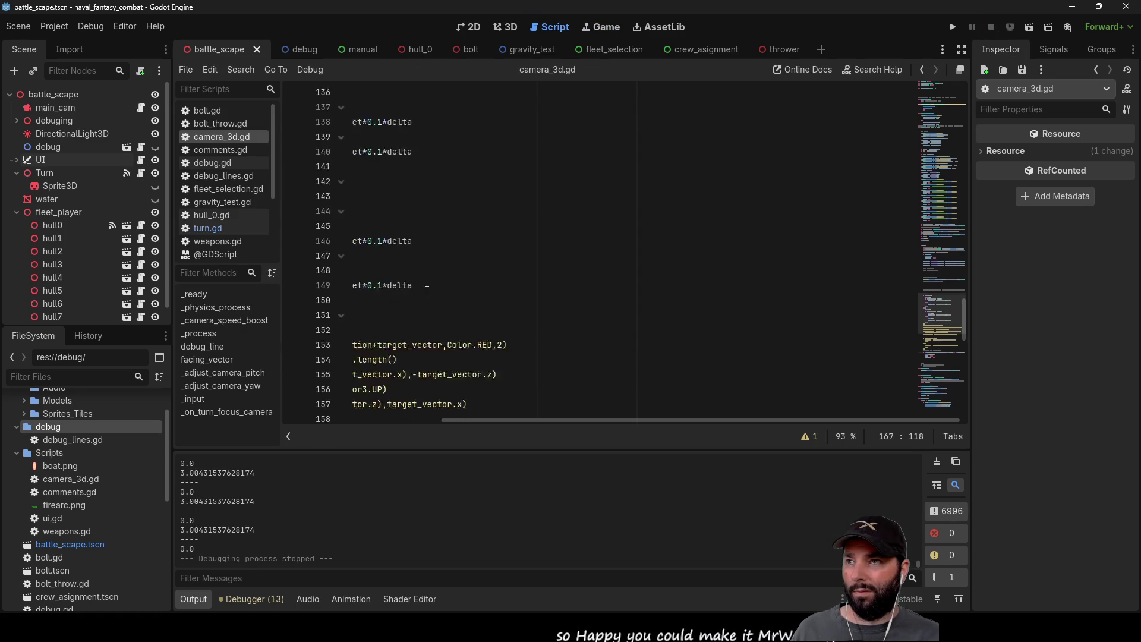
pyautogui.moveTo(581, 424); pyautogui.dragTo(422, 424)
pyautogui.scroll(7, 521, 331)
pyautogui.doubleClick(411, 255)
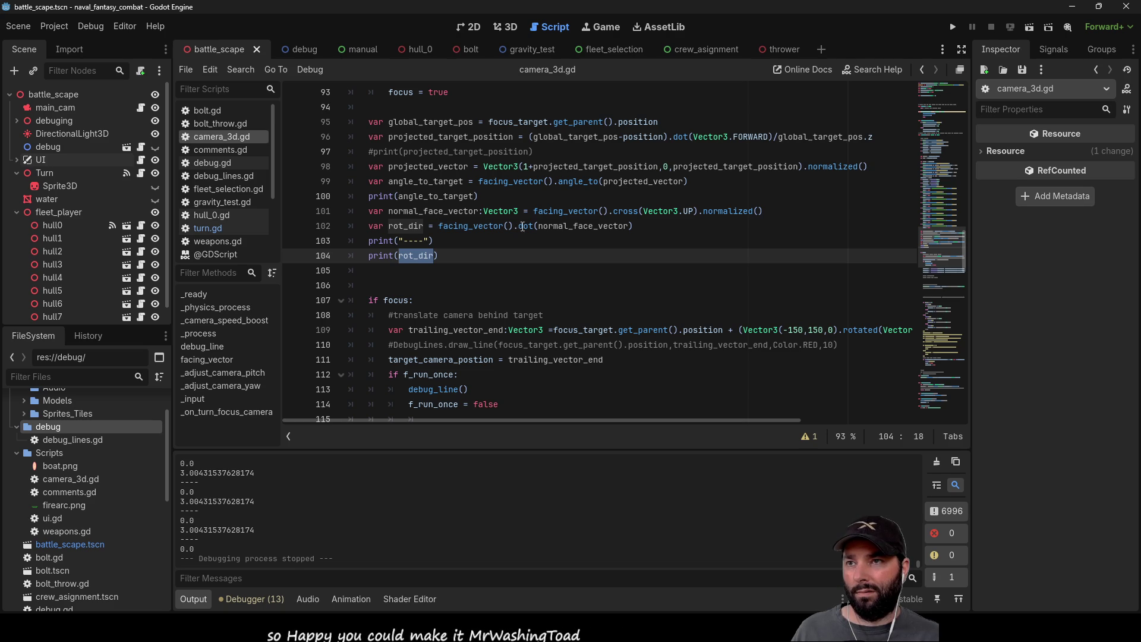
pyautogui.doubleClick(471, 228)
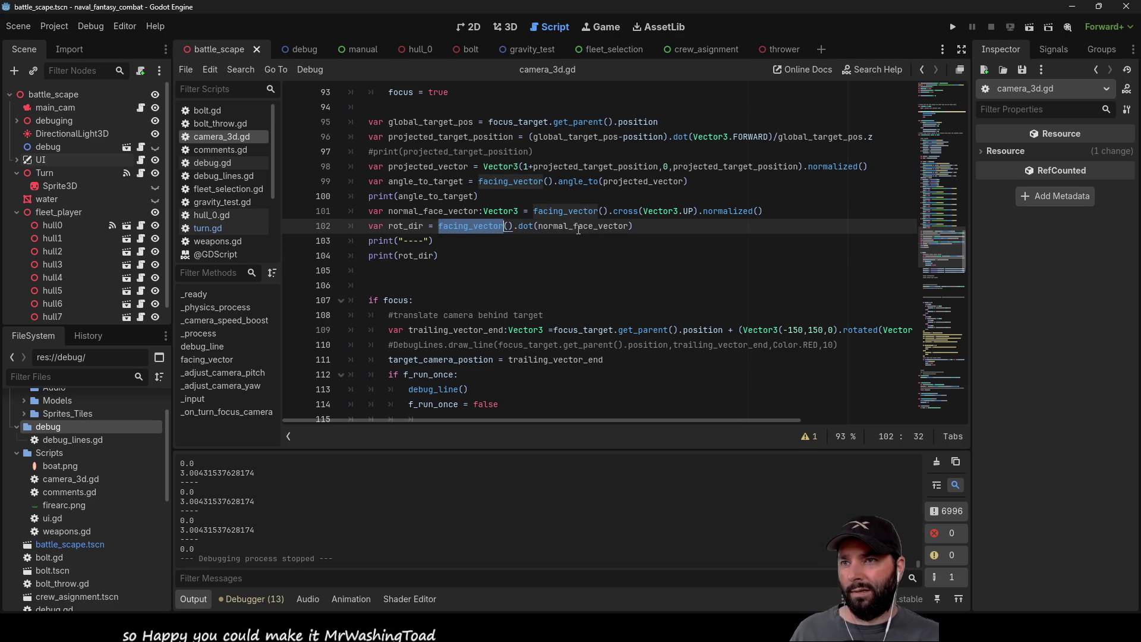
pyautogui.doubleClick(579, 229)
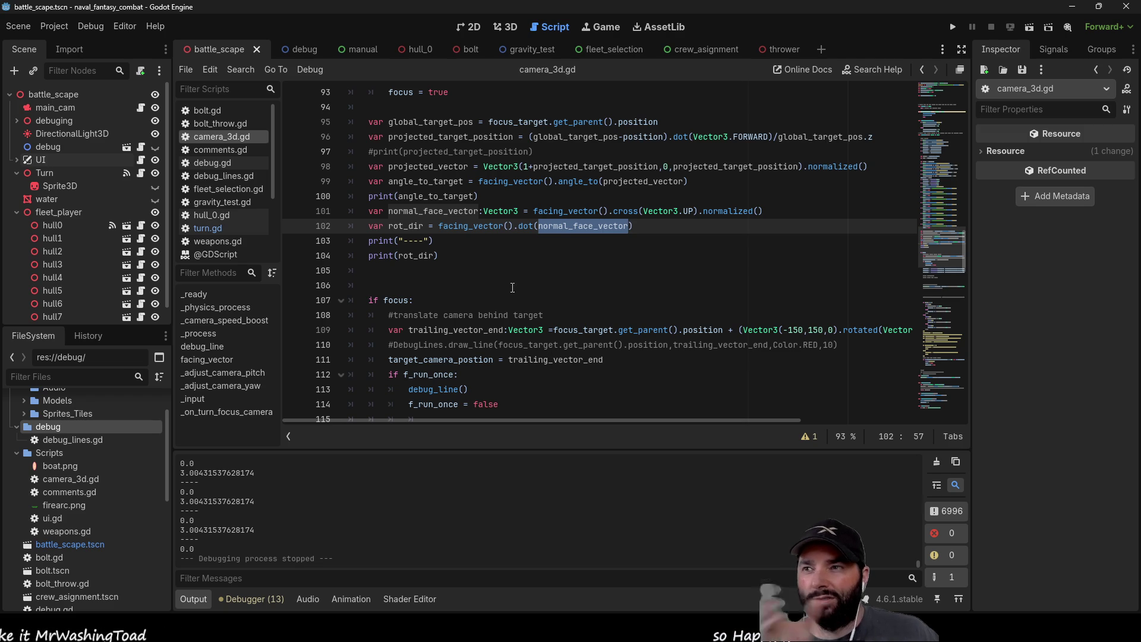
pyautogui.doubleClick(476, 226)
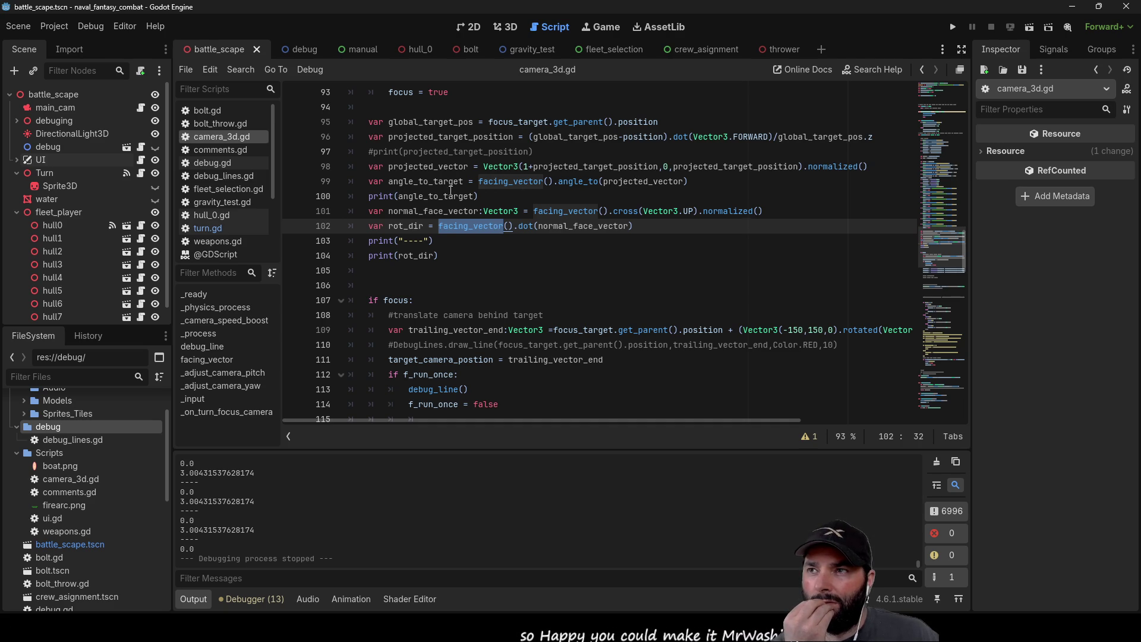
pyautogui.doubleClick(431, 182)
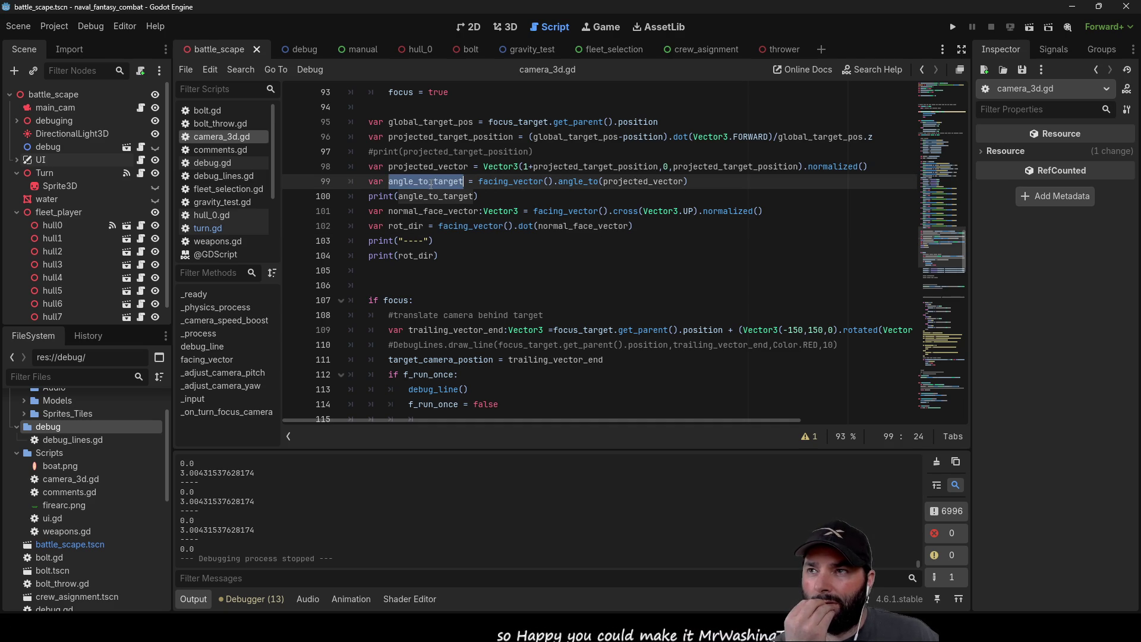
# Step: Replace facing_vector() with projected_vector in line 102's rot_dir calculation and launch the game
pyautogui.doubleClick(427, 167)
pyautogui.hotkey('ctrl', 'c')
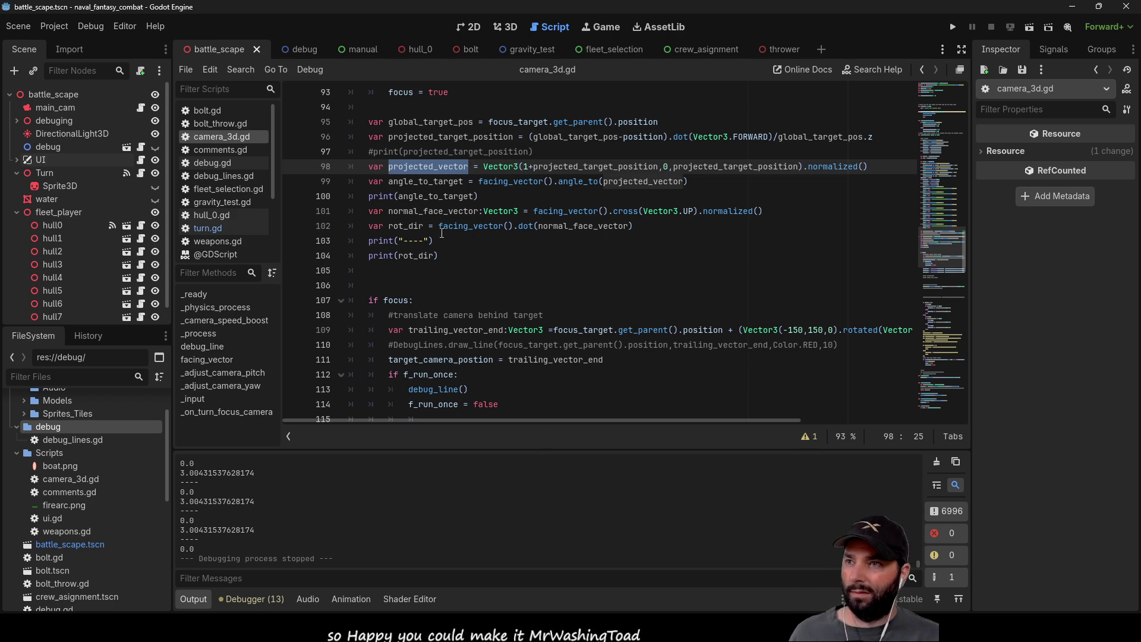
pyautogui.moveTo(441, 226); pyautogui.dragTo(512, 231)
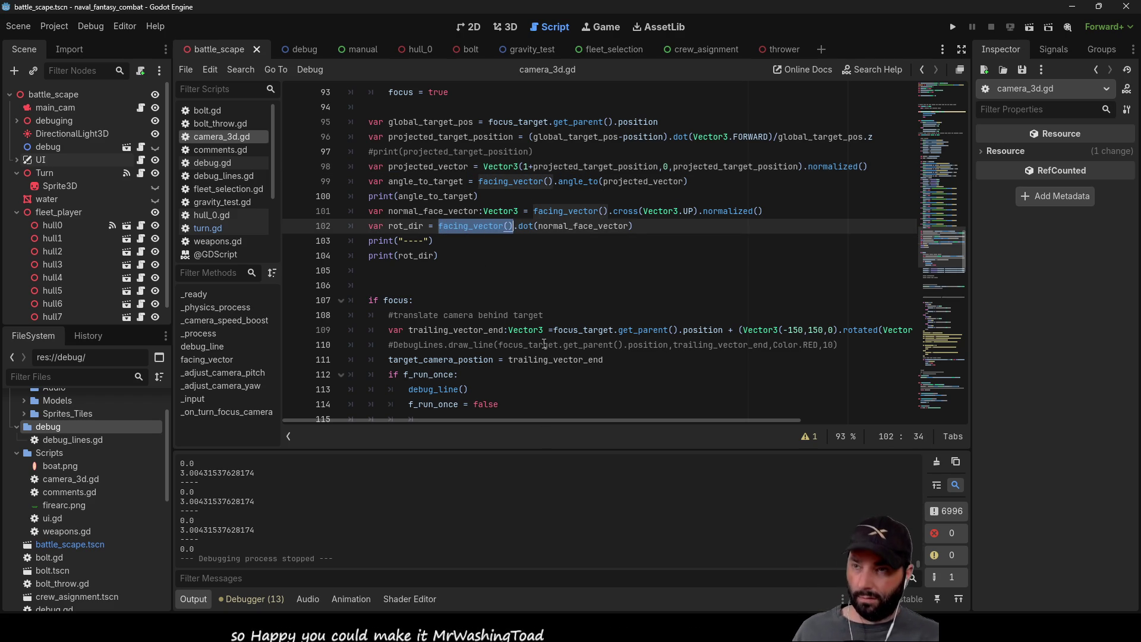
pyautogui.hotkey('ctrl', 'v')
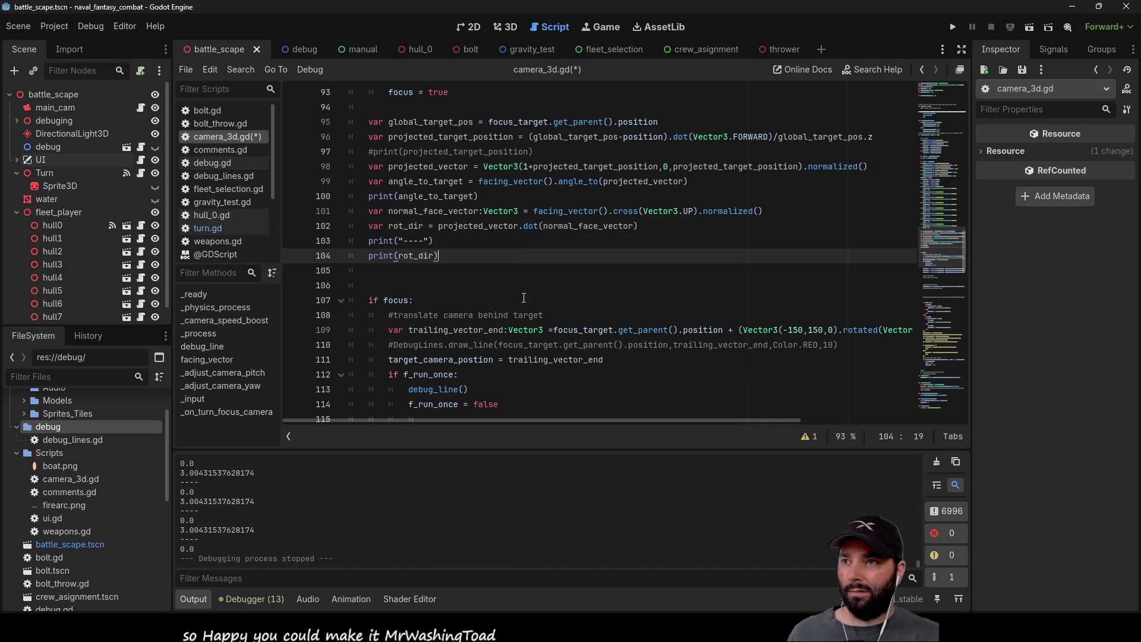
pyautogui.click(952, 27)
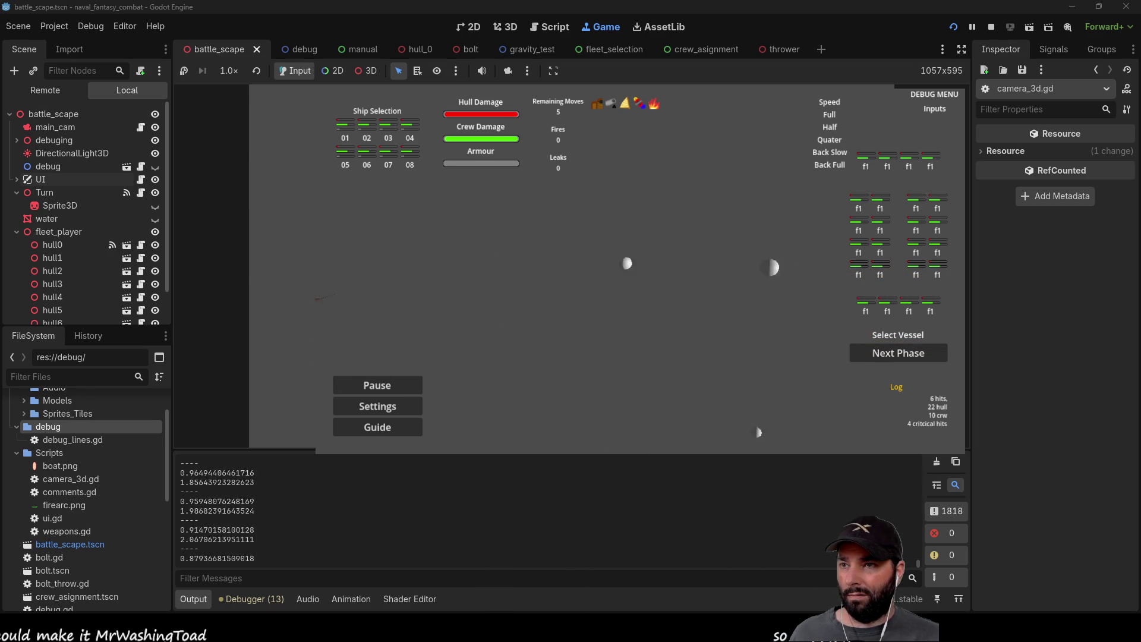
# Step: Press 'a' to focus the camera on a ship, review the logged values, then stop the game
pyautogui.press('a')
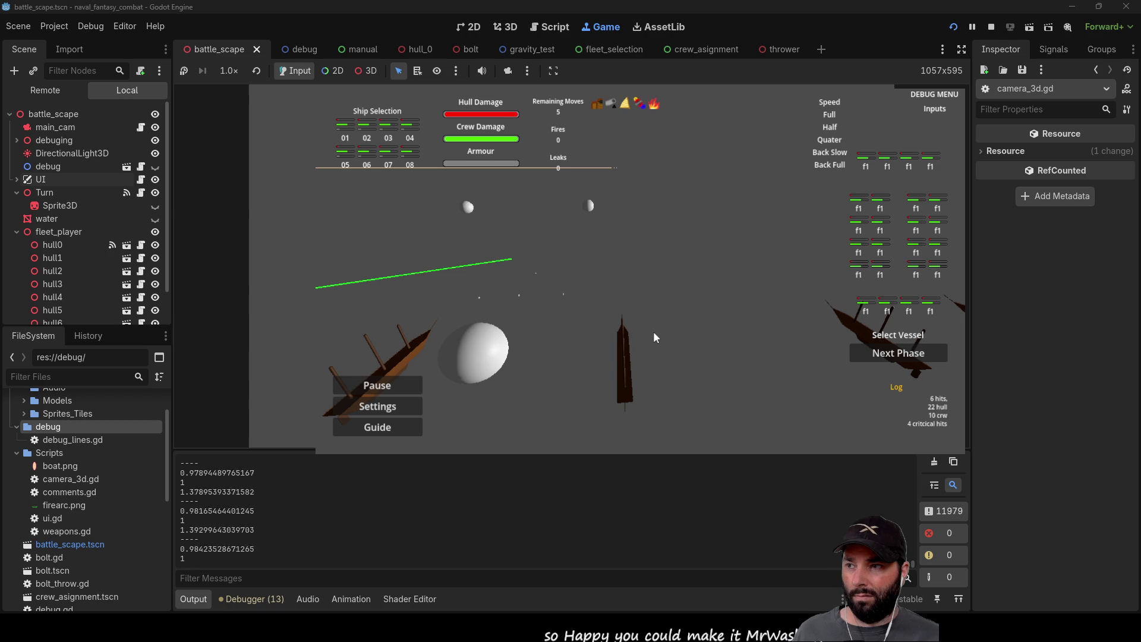
pyautogui.click(992, 27)
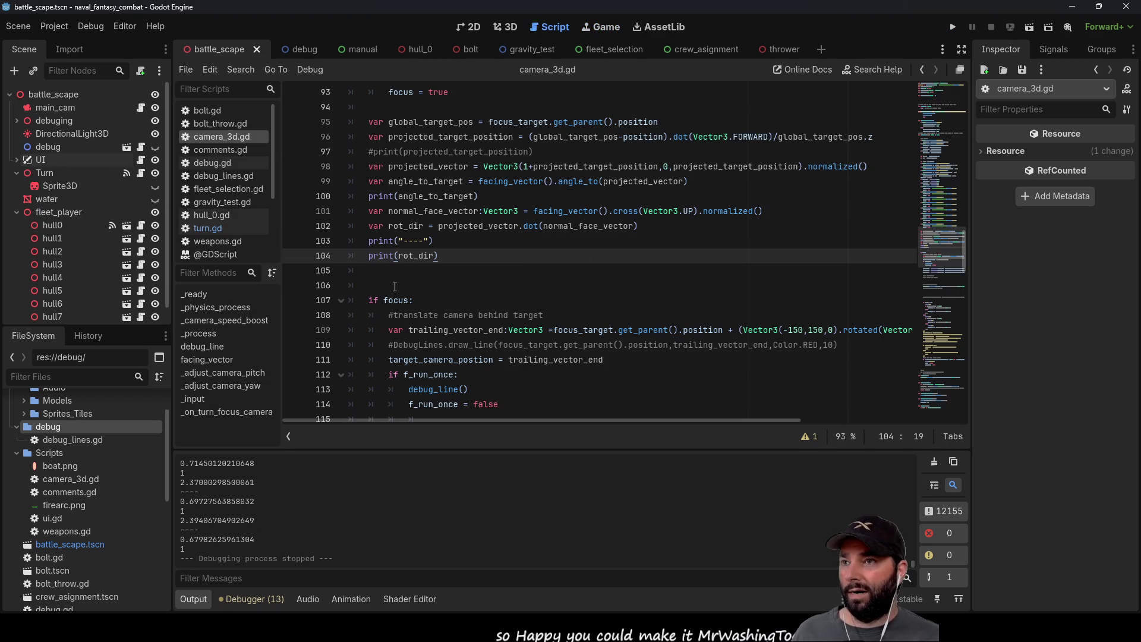
# Step: Move the target-angle lines 95–104 under the '#focus camera onto target' comment
pyautogui.moveTo(445, 255)
pyautogui.mouseDown()
pyautogui.moveTo(356, 167)
pyautogui.moveTo(350, 123)
pyautogui.mouseUp()
pyautogui.hotkey('ctrl', 'c')
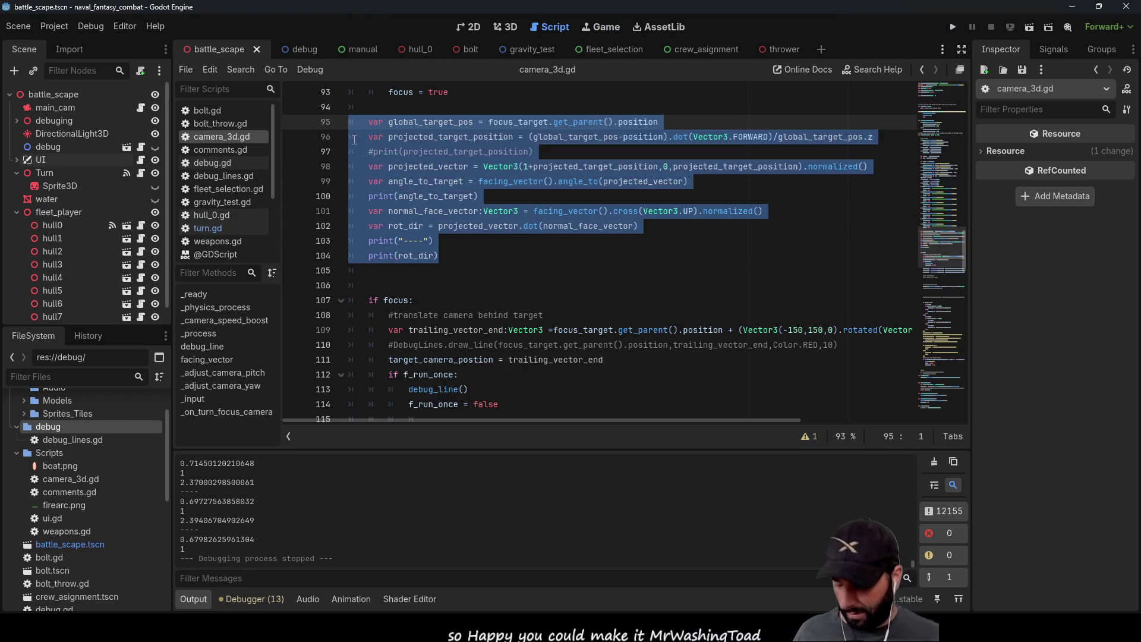
pyautogui.press('BackSpace')
pyautogui.scroll(4, 484, 270)
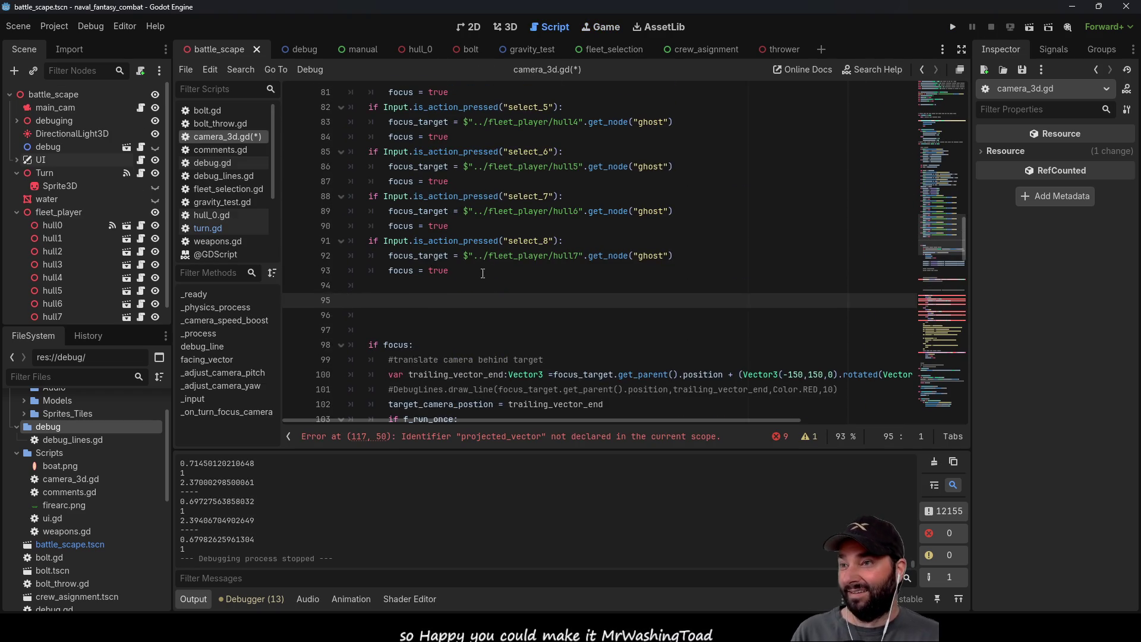
pyautogui.scroll(-1, 478, 322)
pyautogui.press('Delete')
pyautogui.press('Delete')
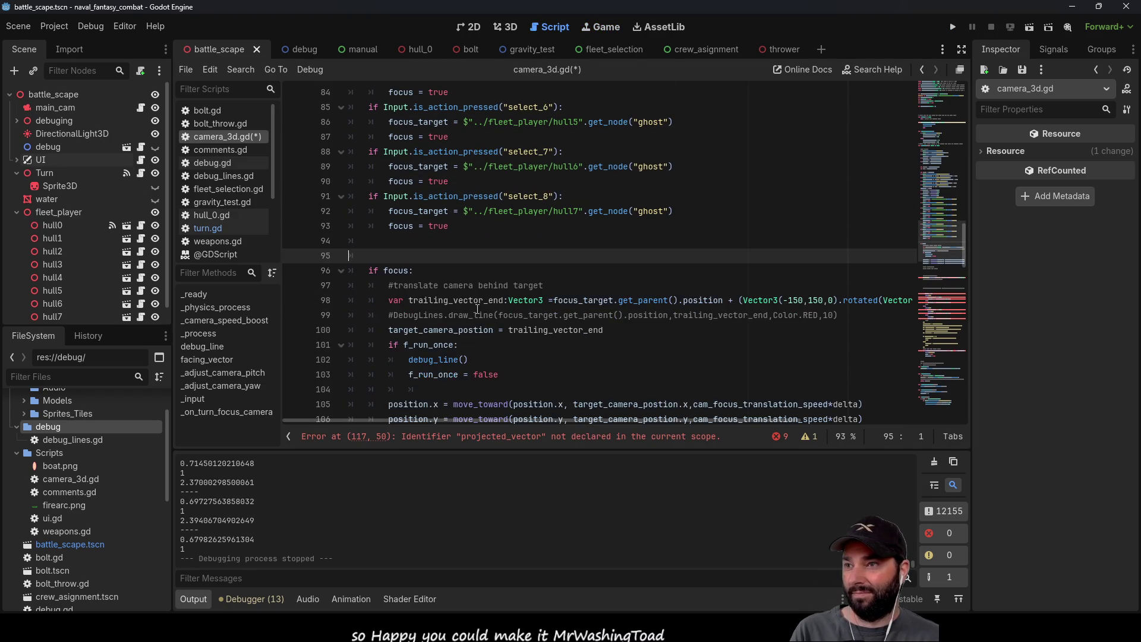
pyautogui.scroll(-3, 447, 300)
pyautogui.scroll(-1, 427, 287)
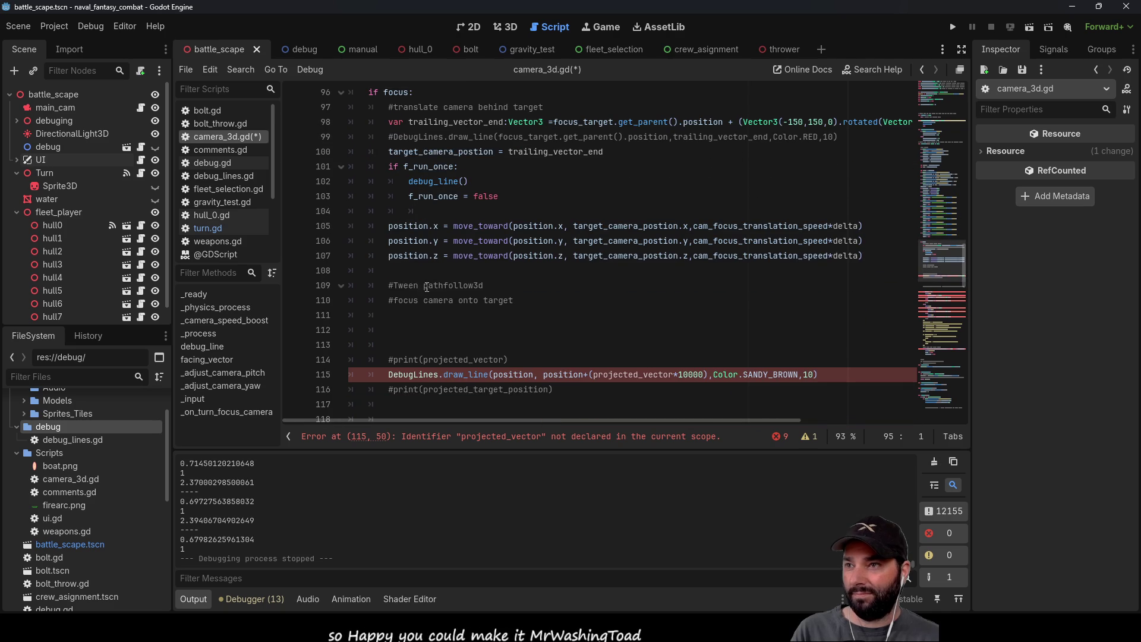
pyautogui.click(396, 314)
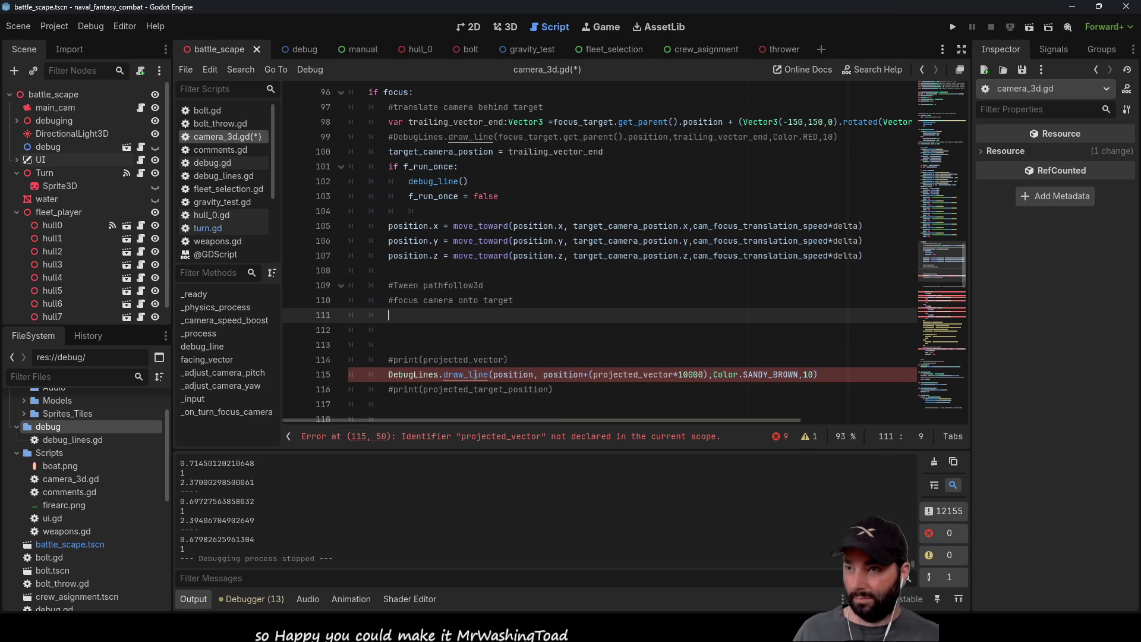
pyautogui.hotkey('ctrl', 'v')
pyautogui.press('Delete')
# Step: Indent the pasted lines 112–120 into the focus block to clear the indent error
pyautogui.click(369, 288)
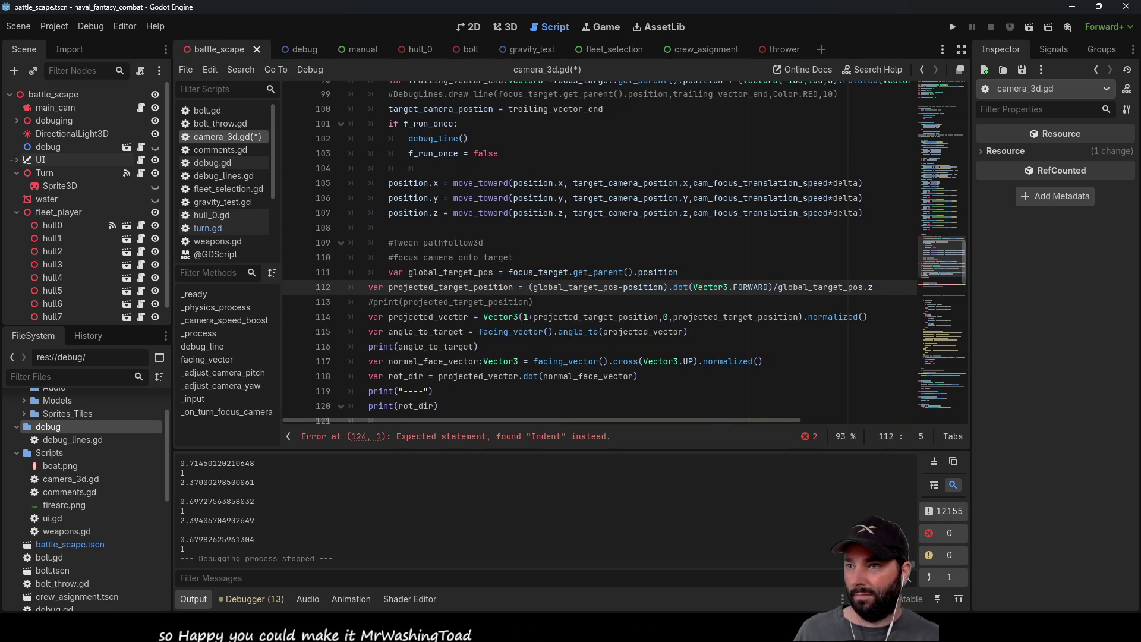
pyautogui.press('Tab')
pyautogui.press('Down')
pyautogui.press('Tab')
pyautogui.press('Down')
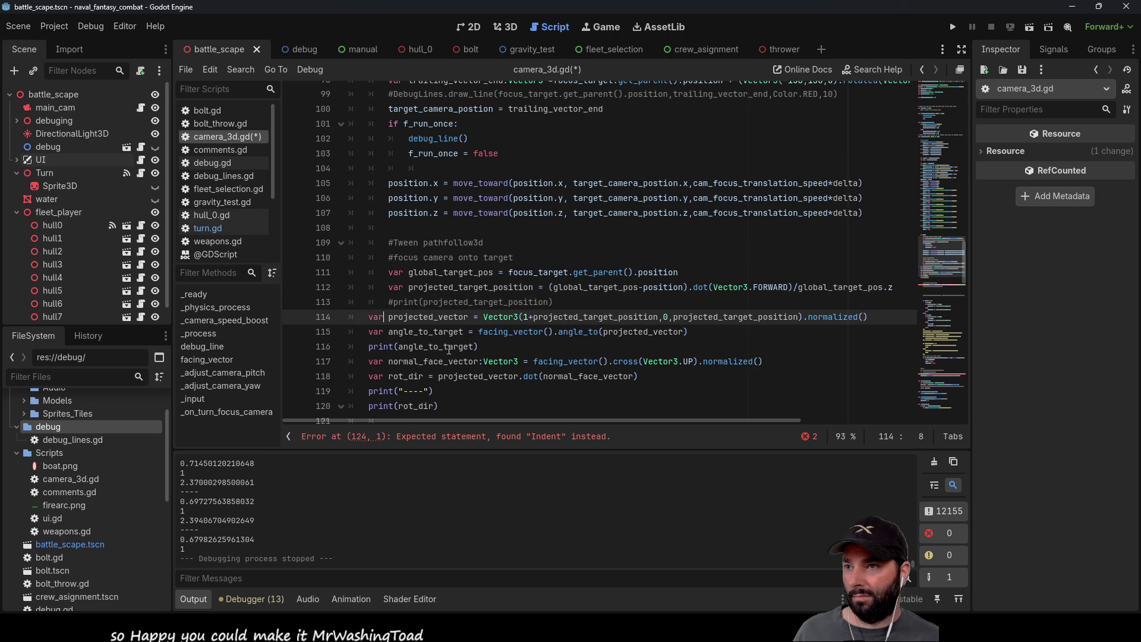
pyautogui.press('Tab')
pyautogui.press('Down')
pyautogui.press('Tab')
pyautogui.press('Down')
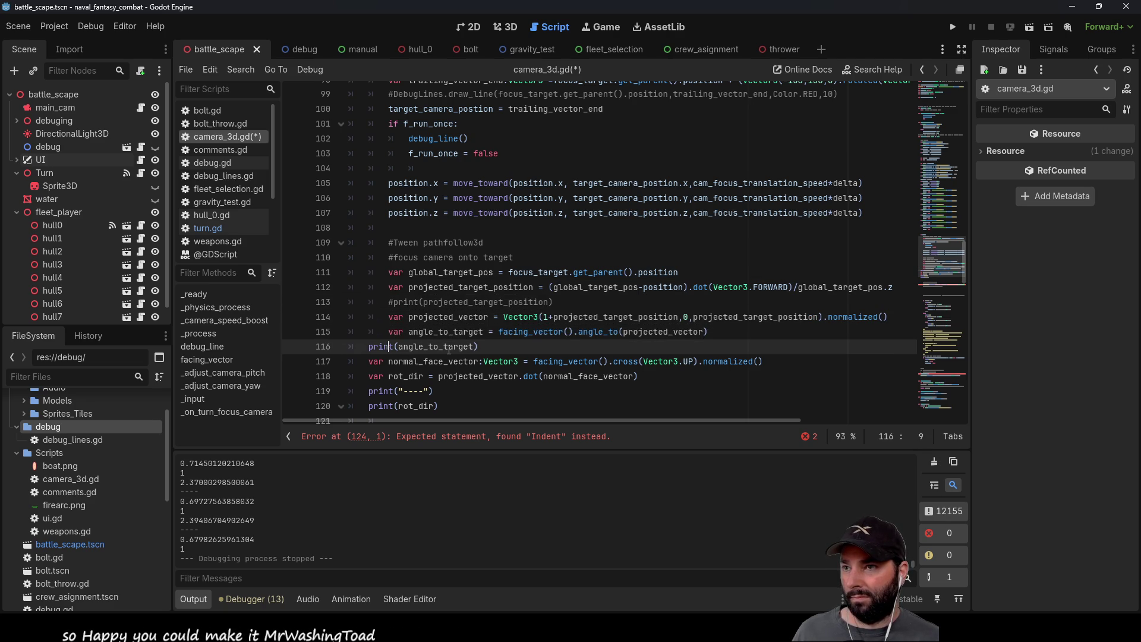
pyautogui.press('Tab')
pyautogui.press('Down')
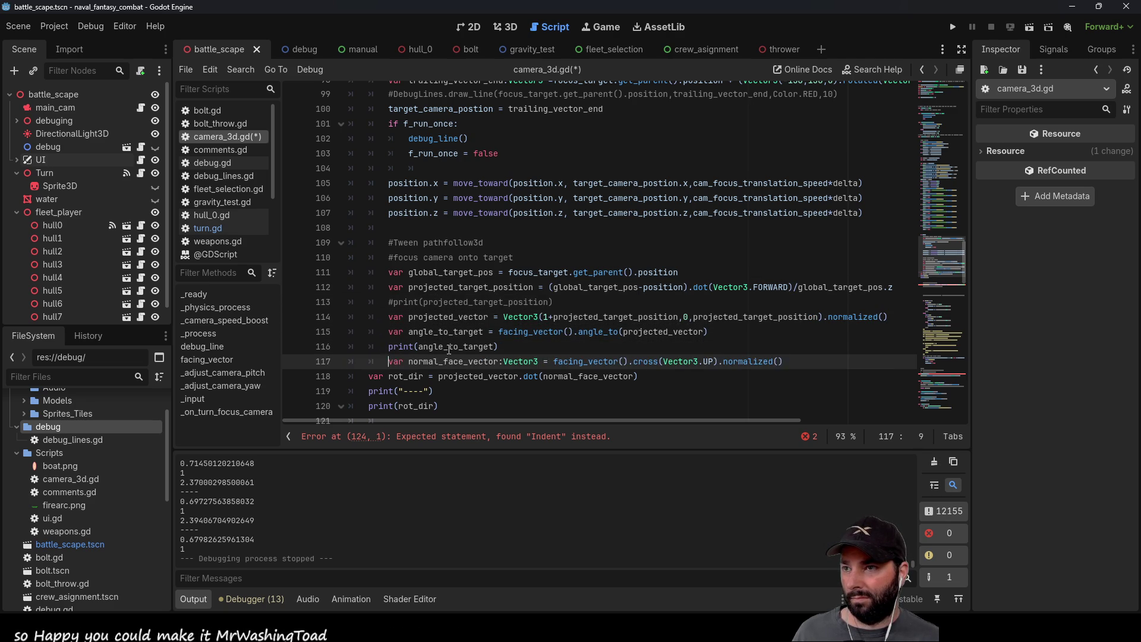
pyautogui.press('Tab')
pyautogui.press('Down')
pyautogui.press('Tab')
pyautogui.press('Down')
pyautogui.press('Tab')
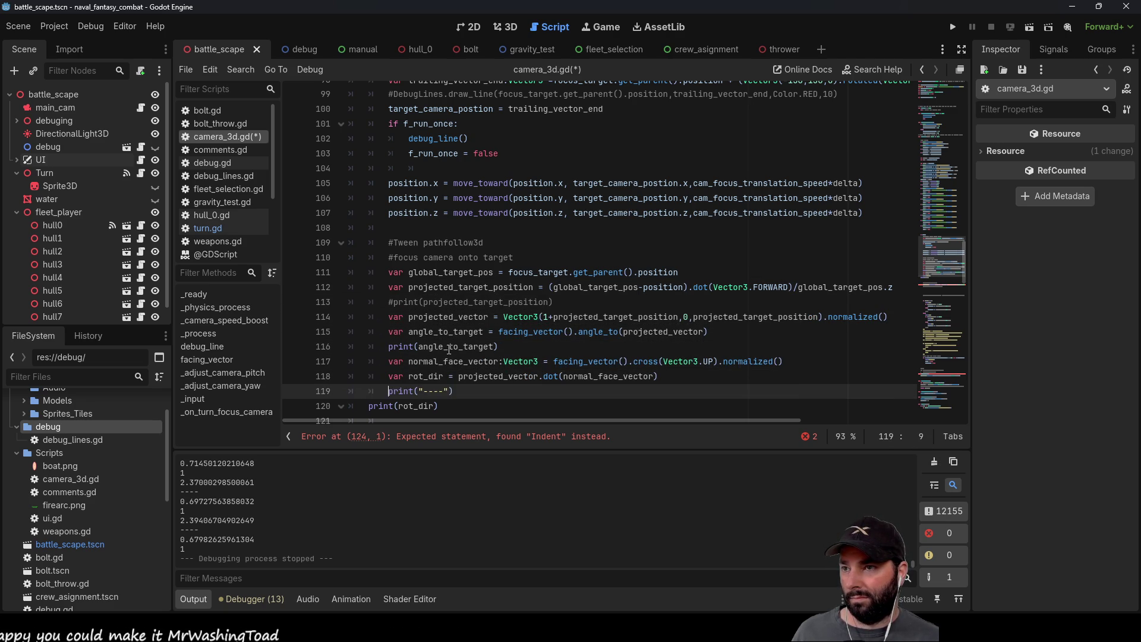
pyautogui.press('Down')
pyautogui.press('Tab')
pyautogui.press('Up')
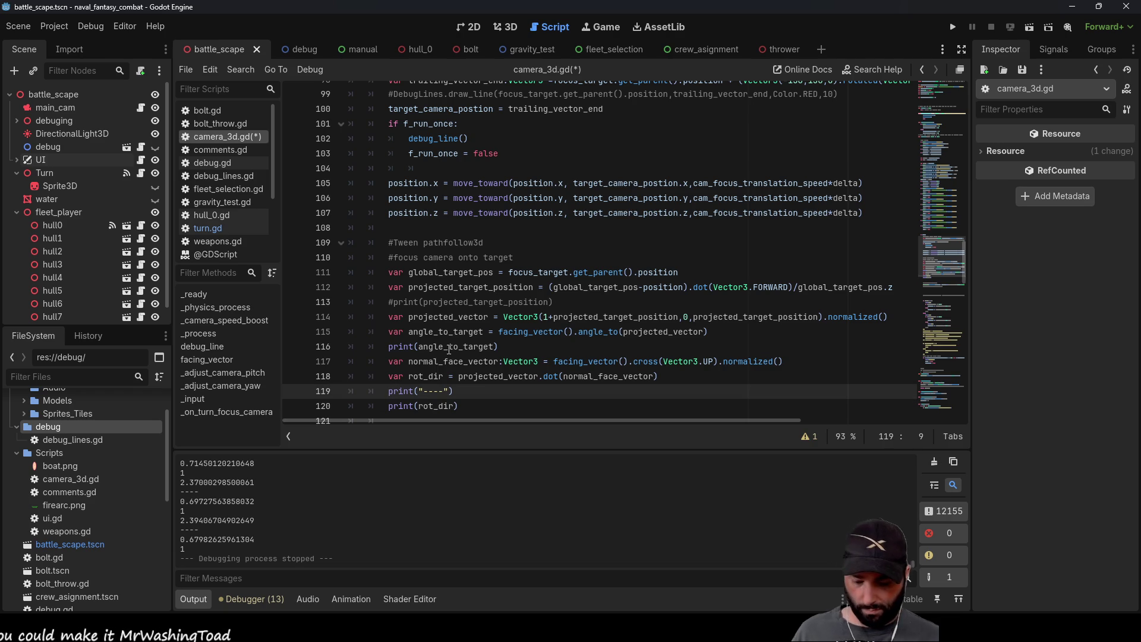
# Step: Comment out the print(rot_dir) and print(angle_to_target) debug statements
pyautogui.hotkey('ctrl', 'k')
pyautogui.press('Down')
pyautogui.hotkey('ctrl', 'k')
pyautogui.press('Up')
pyautogui.press('Up')
pyautogui.press('Up')
pyautogui.hotkey('ctrl', 'k')
pyautogui.scroll(-8, 449, 349)
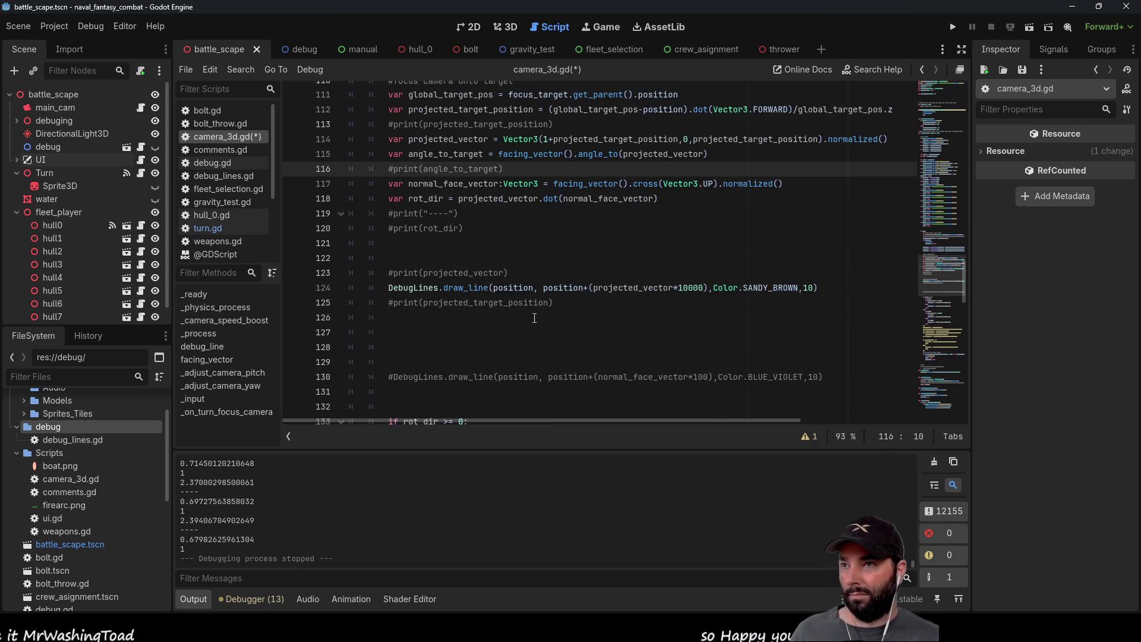
pyautogui.scroll(3, 523, 292)
# Step: Comment out the SANDY_BROWN DebugLines.draw_line call, remove leftover blank lines, and run the game
pyautogui.click(511, 273)
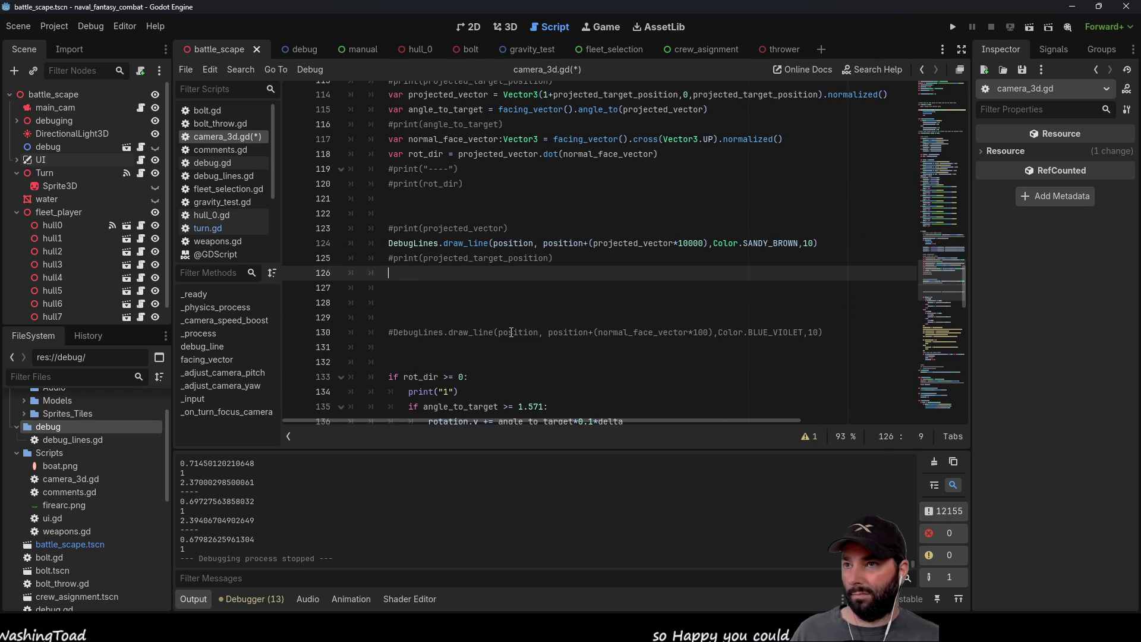
pyautogui.press('Delete')
pyautogui.press('Delete')
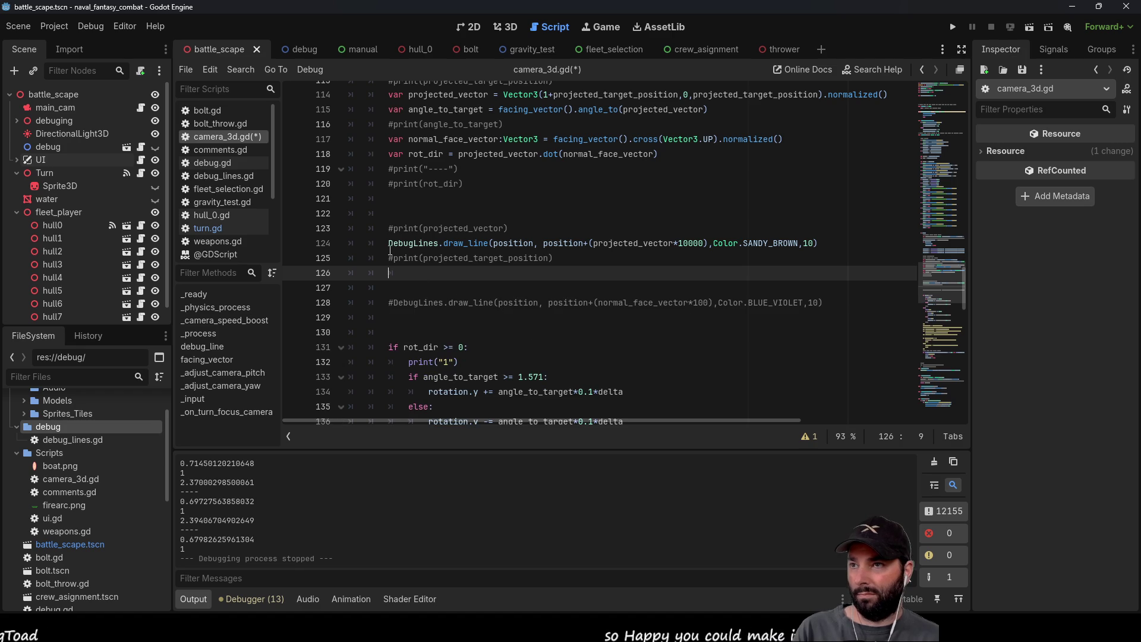
pyautogui.press('Up')
pyautogui.press('Up')
pyautogui.hotkey('ctrl', 'k')
pyautogui.press('Up')
pyautogui.press('Up')
pyautogui.press('Up')
pyautogui.press('Delete')
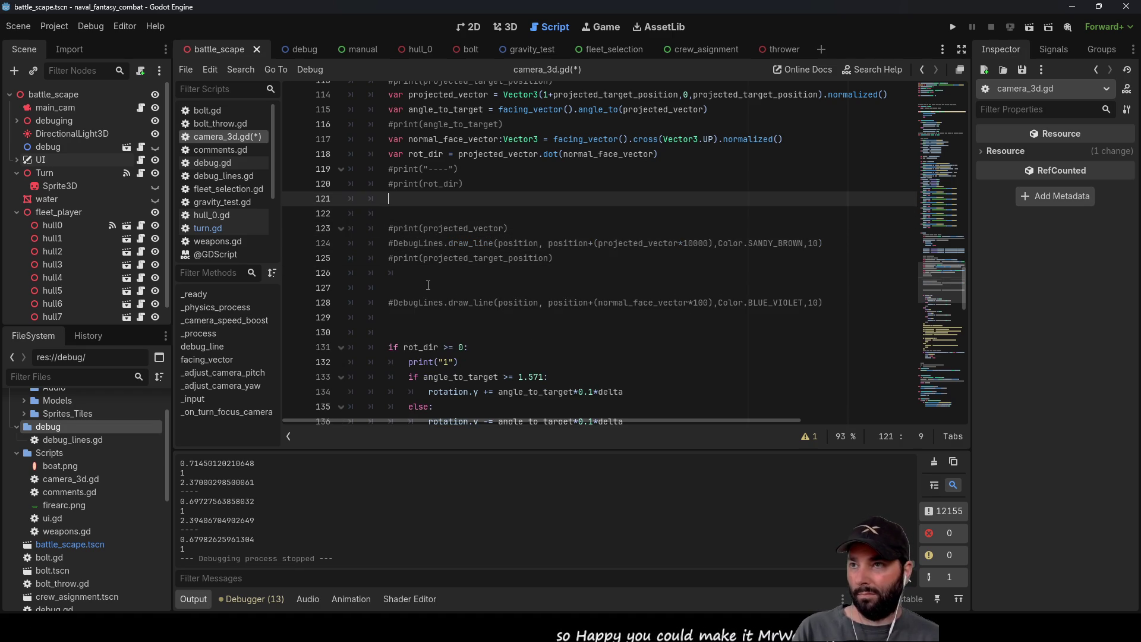
pyautogui.press('Delete')
pyautogui.press('Delete')
pyautogui.press('Delete')
pyautogui.press('Down')
pyautogui.press('Down')
pyautogui.press('Down')
pyautogui.press('Delete')
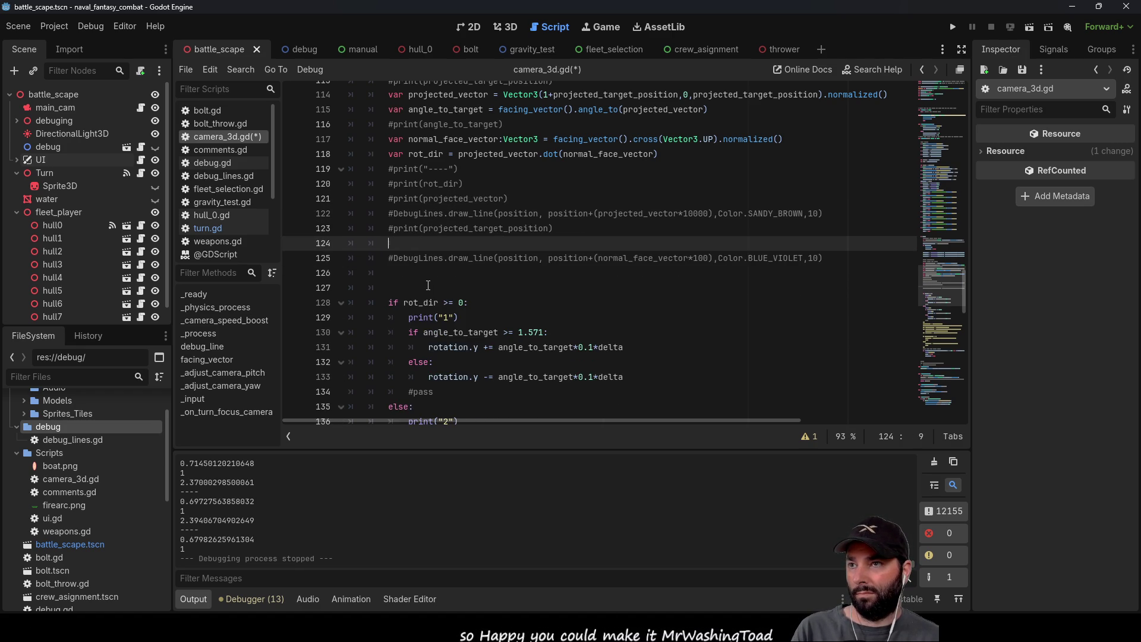
pyautogui.press('Delete')
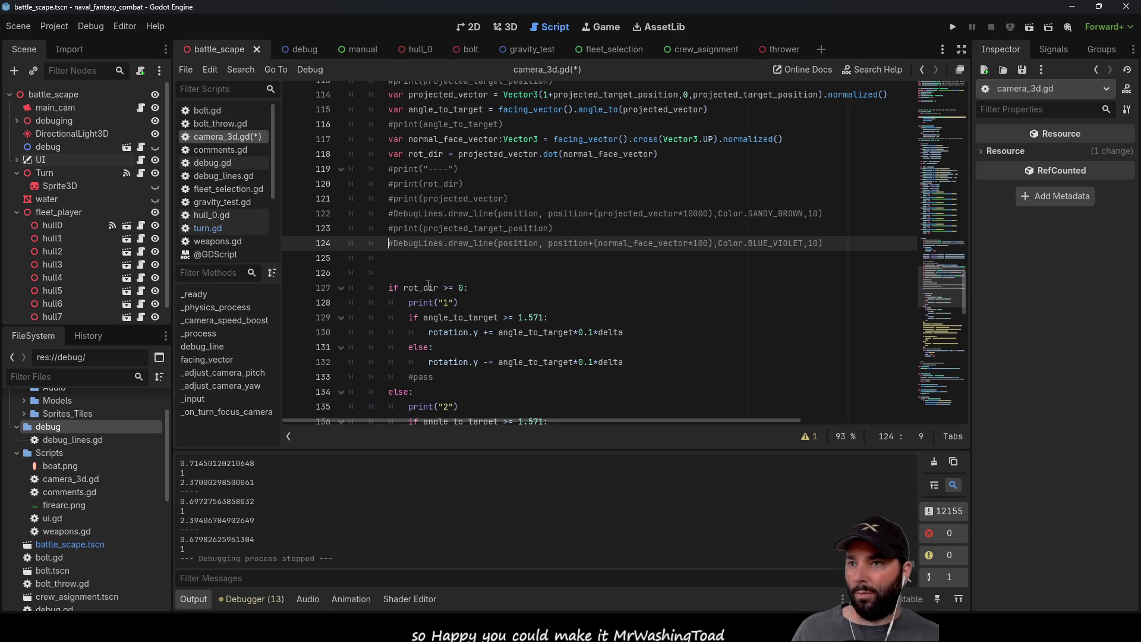
pyautogui.scroll(-3, 747, 282)
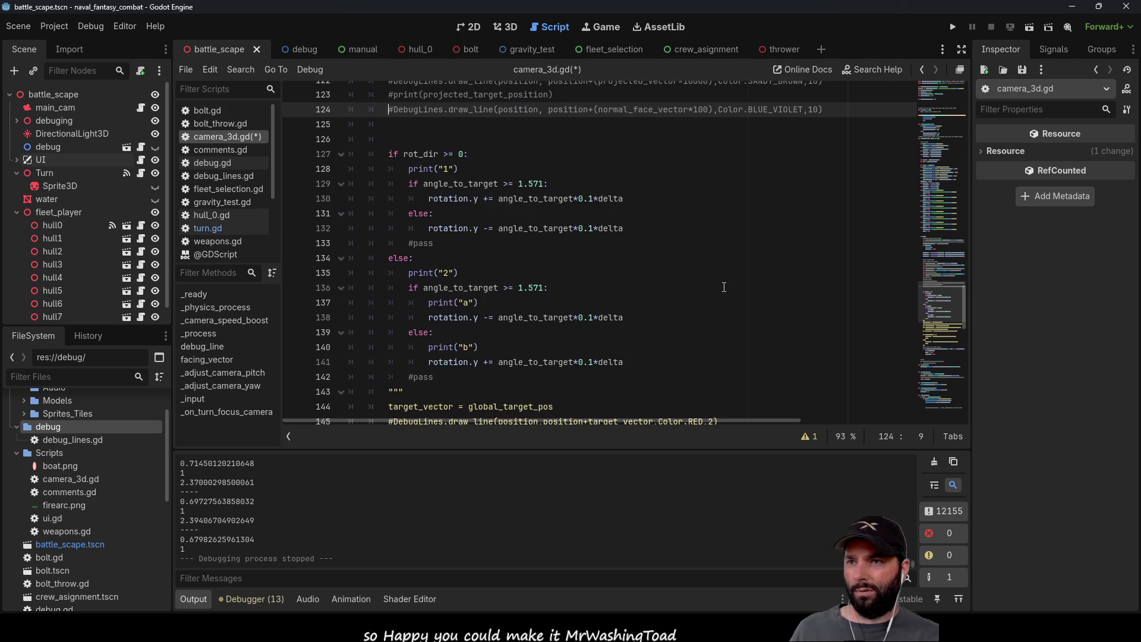
pyautogui.click(953, 27)
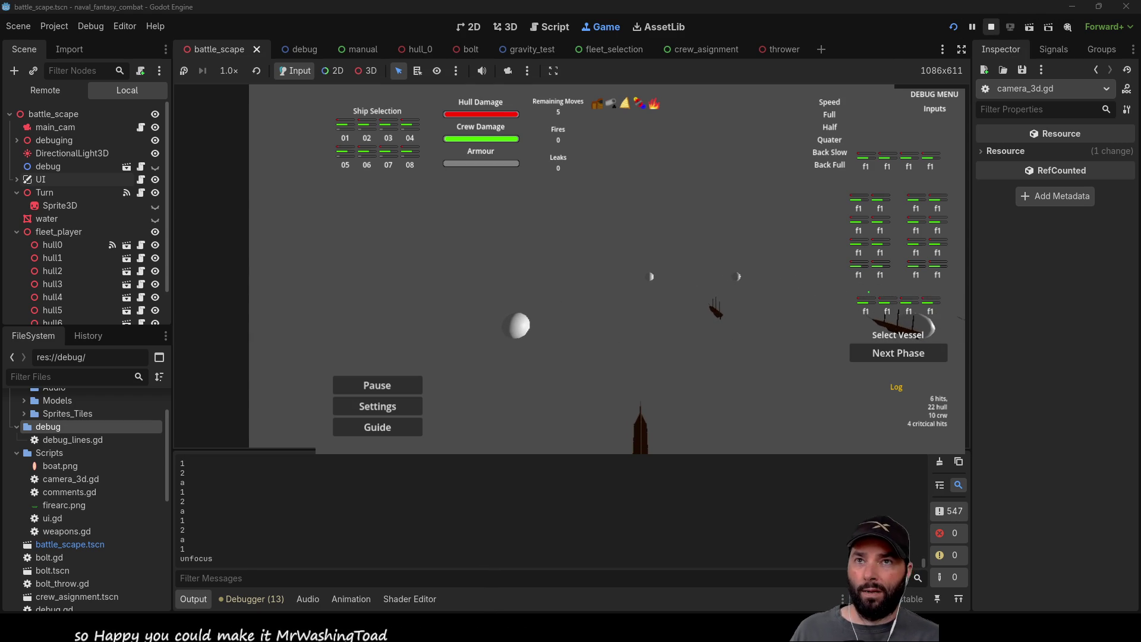
# Step: Stop the game from the toolbar and scroll back through camera_3d.gd
pyautogui.click(992, 26)
pyautogui.scroll(-7, 608, 273)
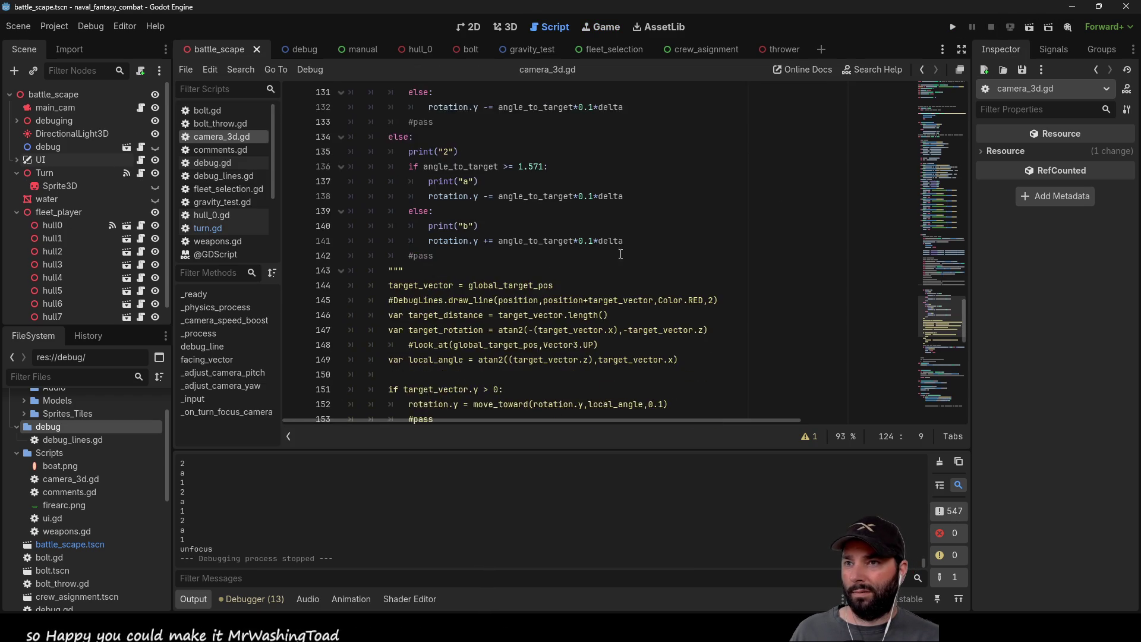
# Step: Change the turn multipliers on lines 138 and 141 from 0.1 to 0.05
pyautogui.moveTo(761, 420)
pyautogui.mouseDown()
pyautogui.moveTo(954, 422)
pyautogui.moveTo(587, 419)
pyautogui.moveTo(730, 436)
pyautogui.moveTo(594, 422)
pyautogui.mouseUp()
pyautogui.scroll(1, 602, 349)
pyautogui.scroll(5, 603, 350)
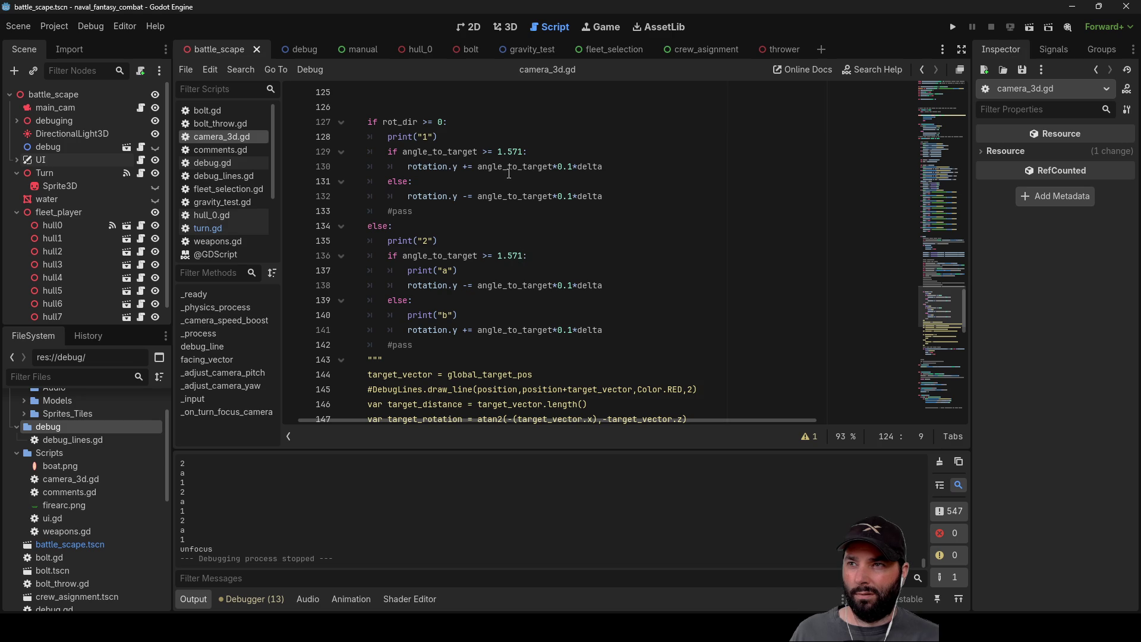
pyautogui.doubleClick(517, 151)
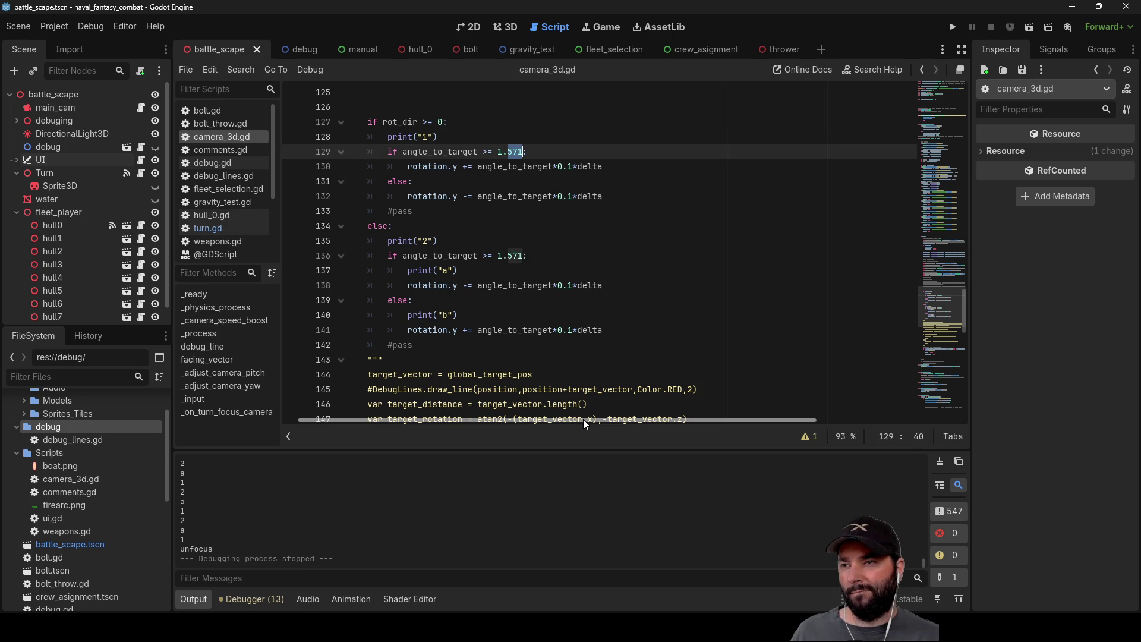
pyautogui.click(567, 286)
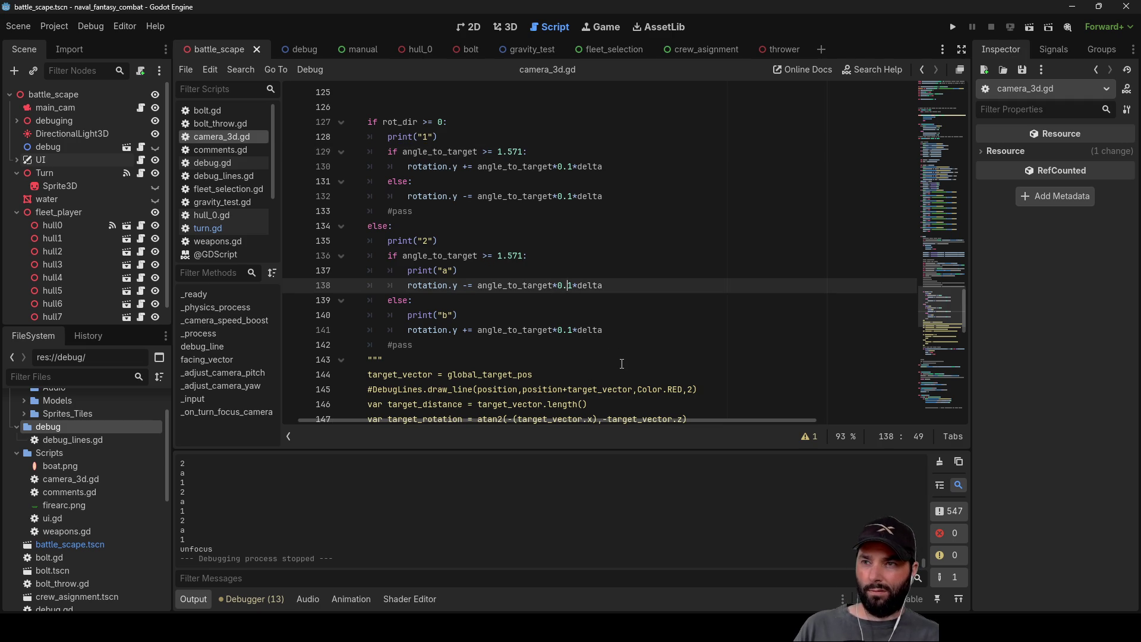
pyautogui.write('0')
pyautogui.press('Down')
pyautogui.press('Down')
pyautogui.press('Down')
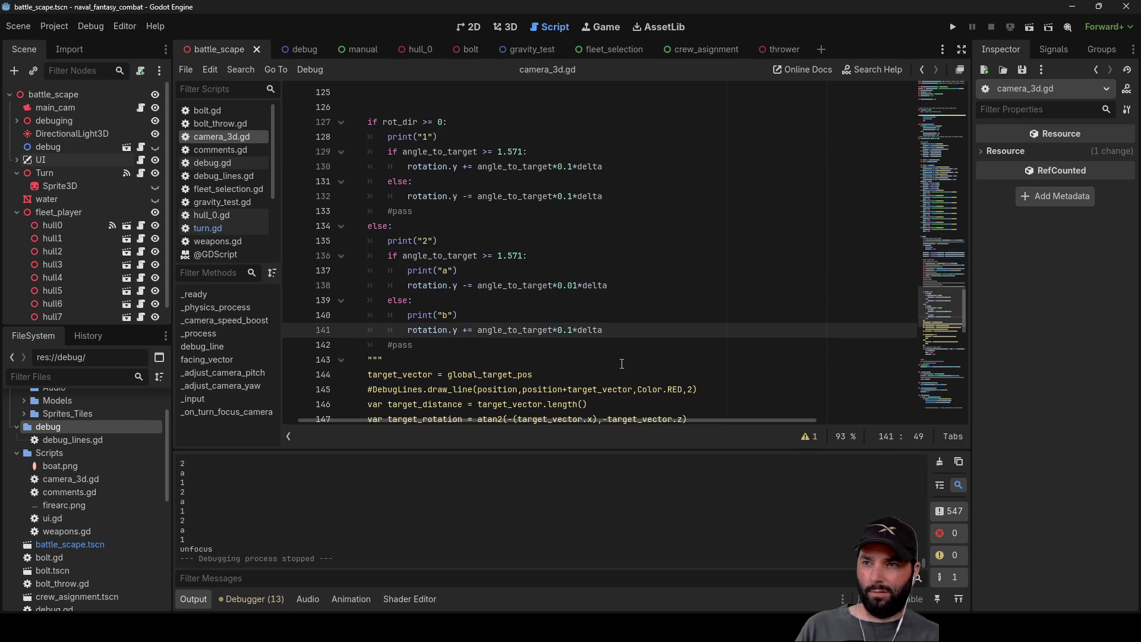
pyautogui.press('Up')
pyautogui.press('Up')
pyautogui.press('Up')
pyautogui.press('Home')
pyautogui.press('Home')
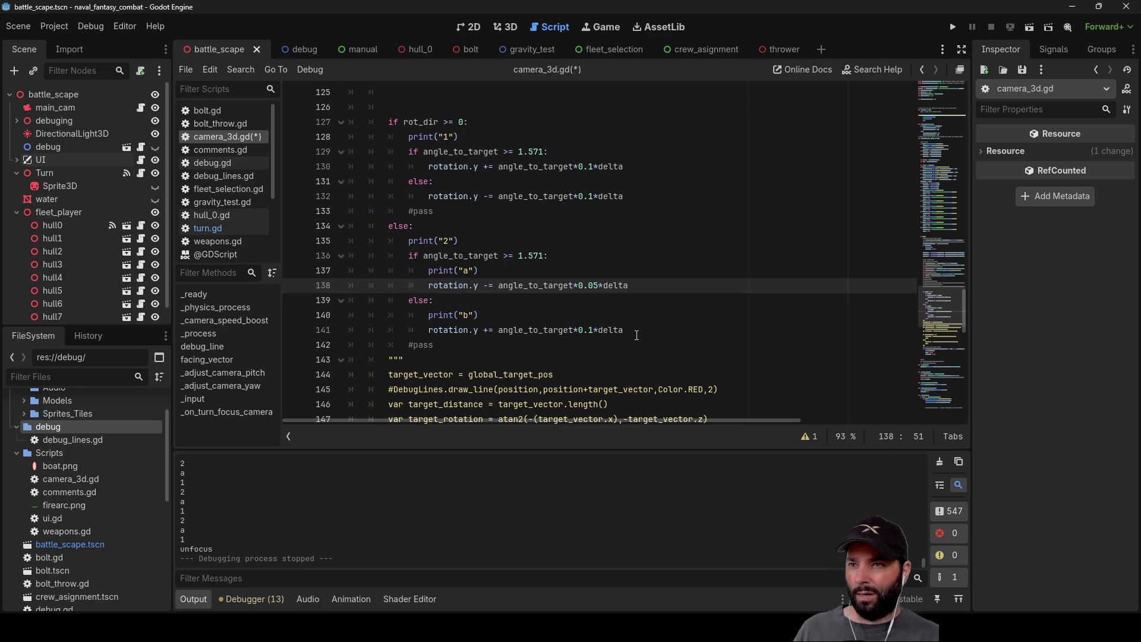
pyautogui.press('Down')
pyautogui.press('Down')
pyautogui.press('Down')
pyautogui.press('BackSpace')
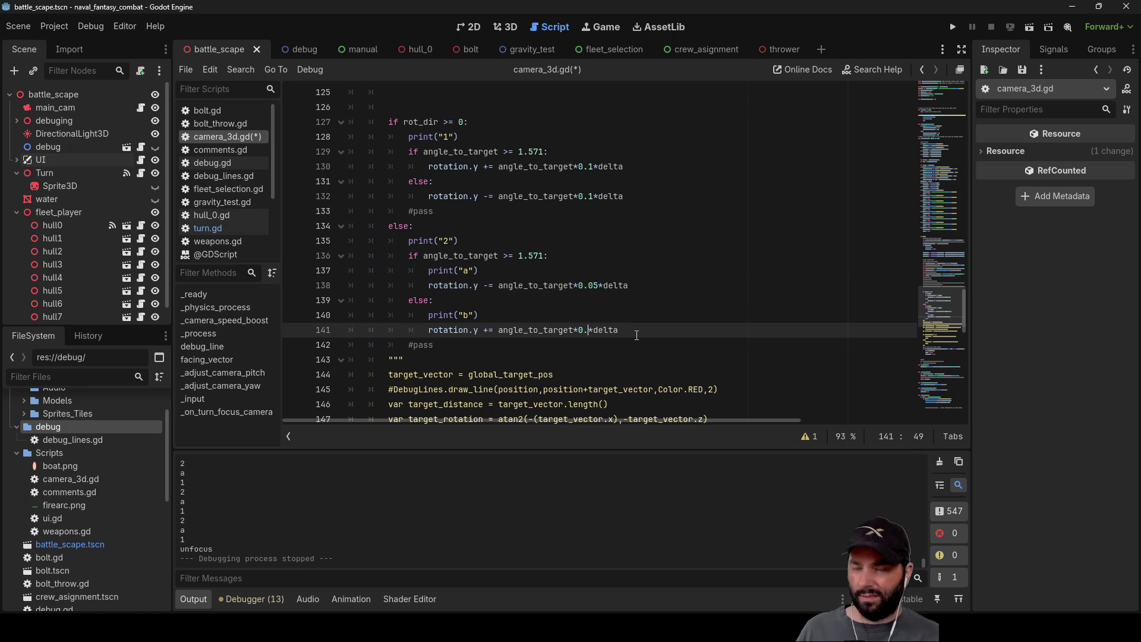
pyautogui.write('05')
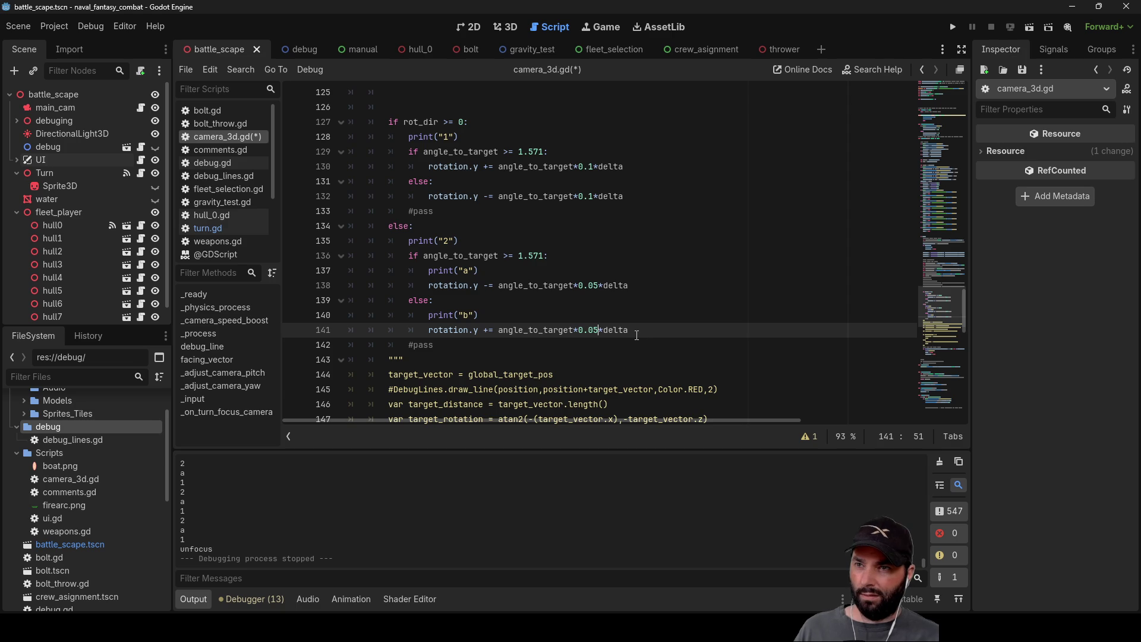
pyautogui.press('Up')
pyautogui.press('Up')
pyautogui.press('Up')
pyautogui.press('Up')
pyautogui.press('Up')
pyautogui.press('Up')
# Step: Review the angle conditions on lines 136 and 129 of the turn logic
pyautogui.press('Down')
pyautogui.press('Left')
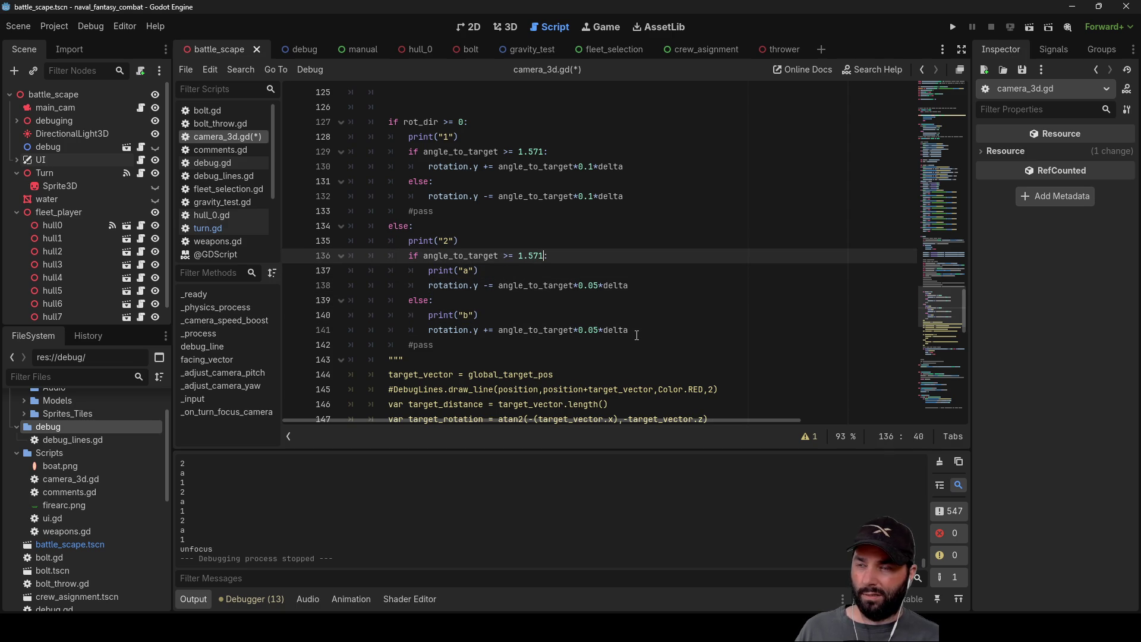
pyautogui.press('Right')
pyautogui.press('Right')
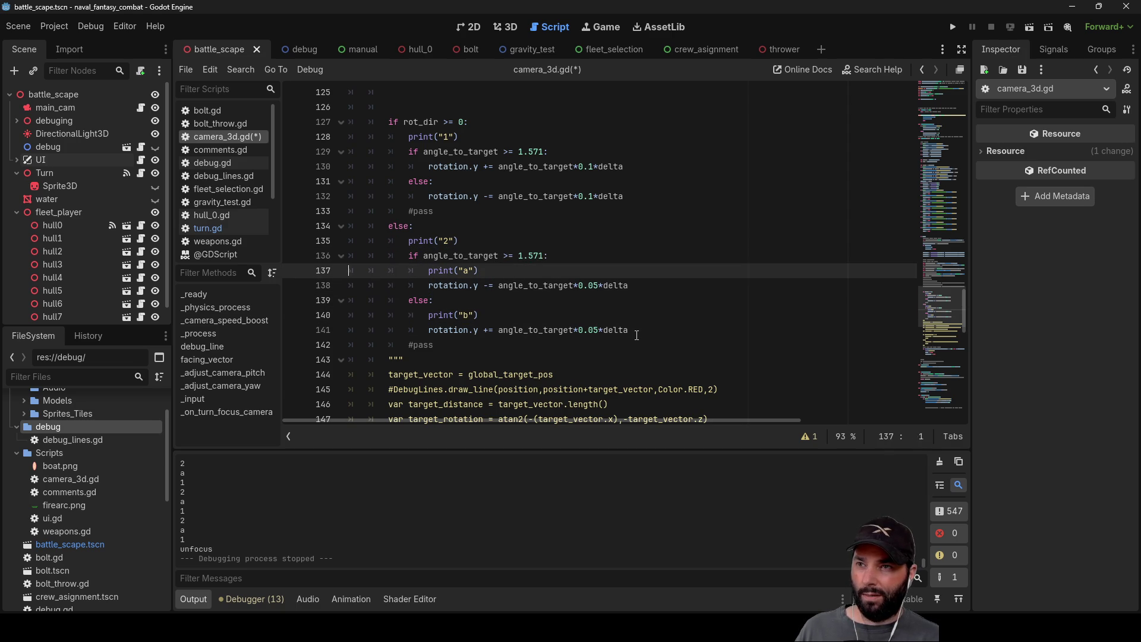
pyautogui.press('Left')
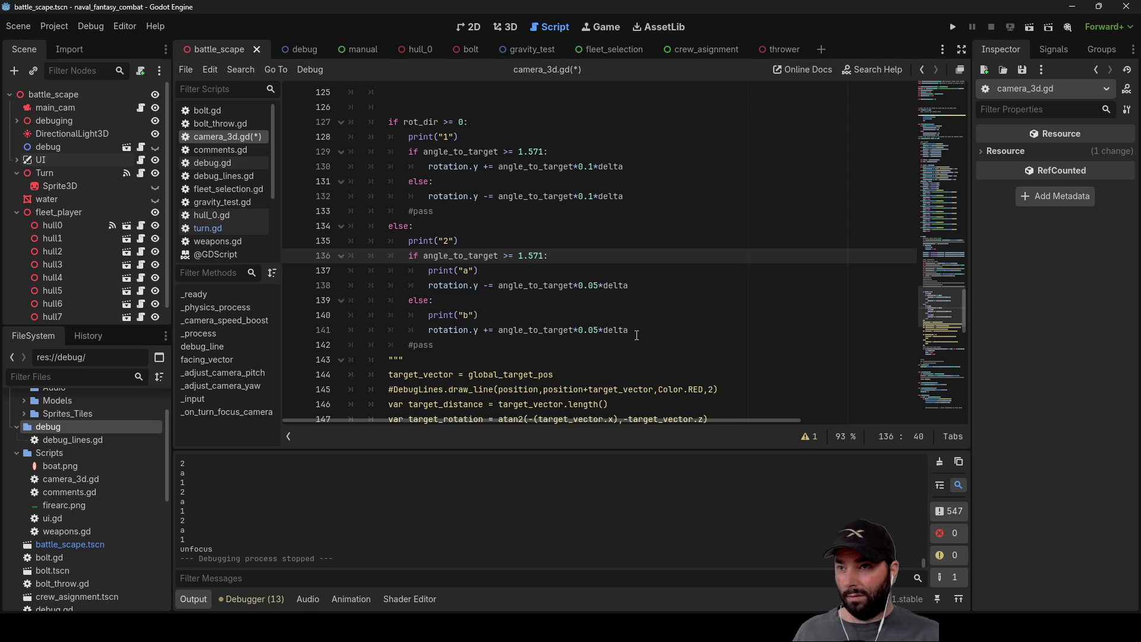
pyautogui.press('Up')
pyautogui.press('Up')
pyautogui.press('Up')
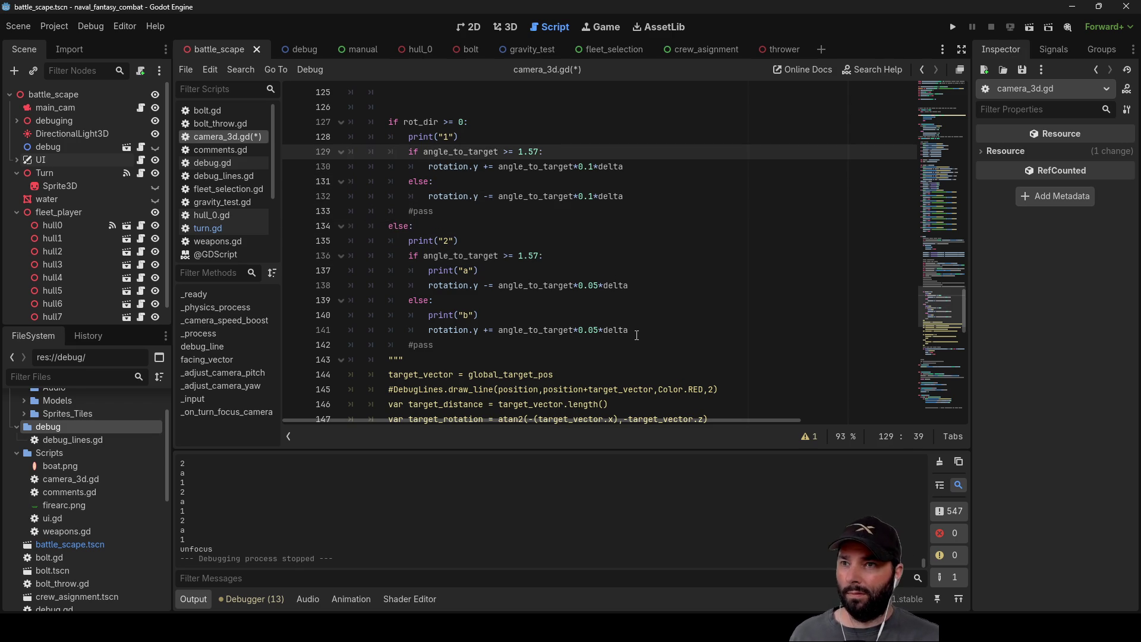
# Step: Set the turn multipliers on lines 132, 138 and 141 to 0.2 and run the game with F5
pyautogui.click(588, 198)
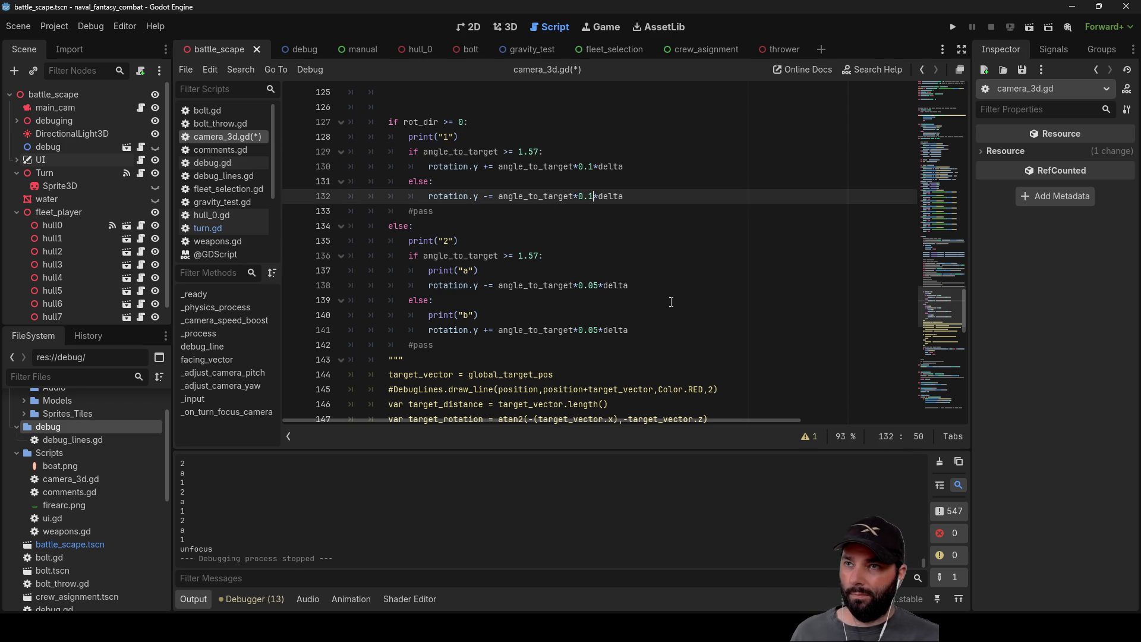
pyautogui.click(597, 284)
pyautogui.press('BackSpace')
pyautogui.press('BackSpace')
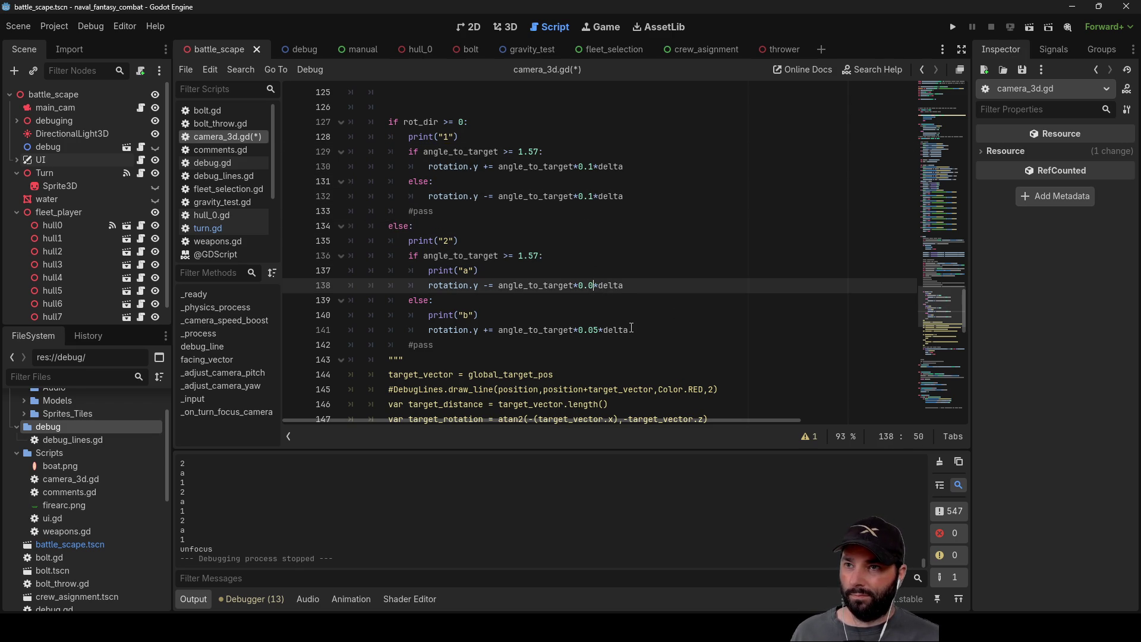
pyautogui.write('2')
pyautogui.press('Down')
pyautogui.press('Down')
pyautogui.press('Down')
pyautogui.press('BackSpace')
pyautogui.press('BackSpace')
pyautogui.write('2')
pyautogui.press('Up')
pyautogui.press('Up')
pyautogui.press('Up')
pyautogui.press('Up')
pyautogui.press('End')
pyautogui.press('Left')
pyautogui.press('Left')
pyautogui.press('Left')
pyautogui.press('BackSpace')
pyautogui.write('2')
pyautogui.press('Up')
pyautogui.press('Up')
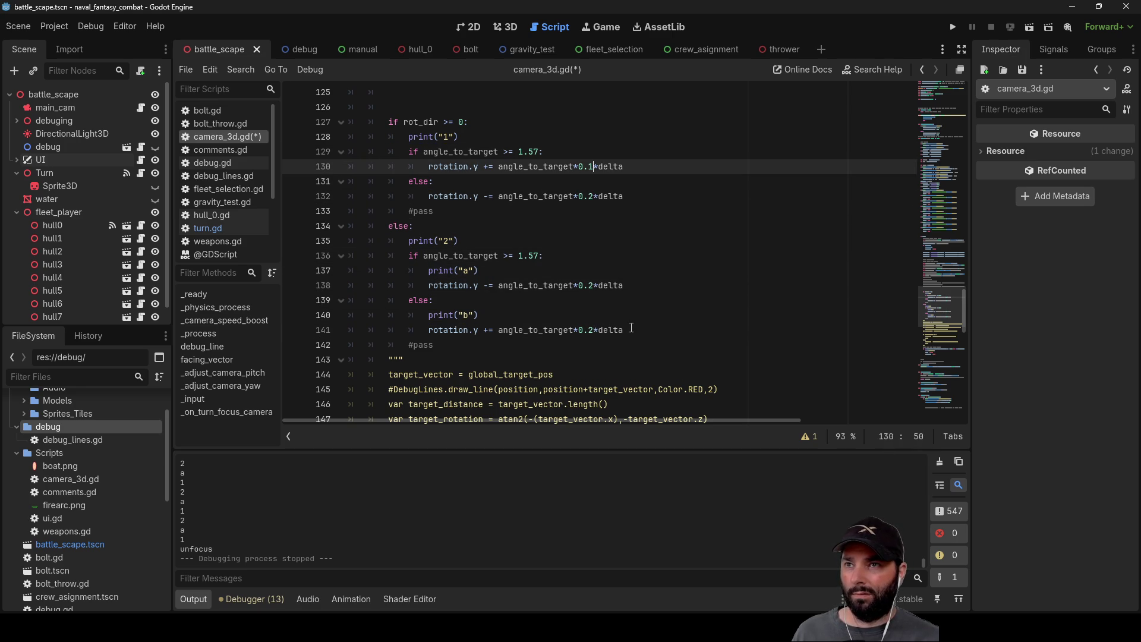
pyautogui.press('F5')
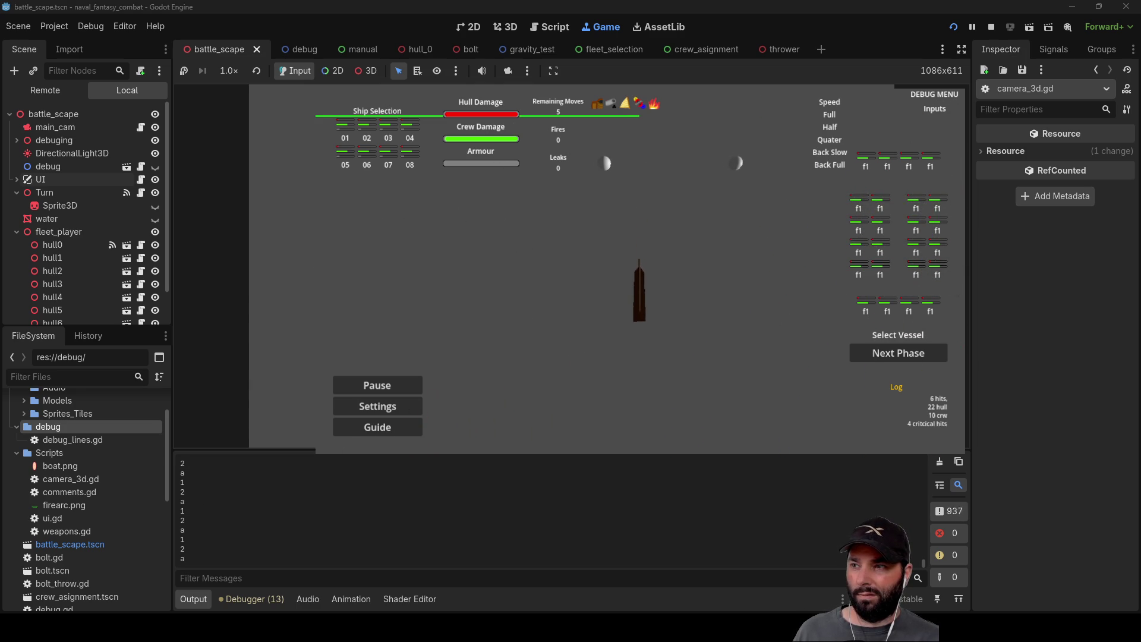
# Step: Enlarge the Output panel to read the 1, 2, a and unfocus prints, restore it, and stop the game
pyautogui.click(189, 526)
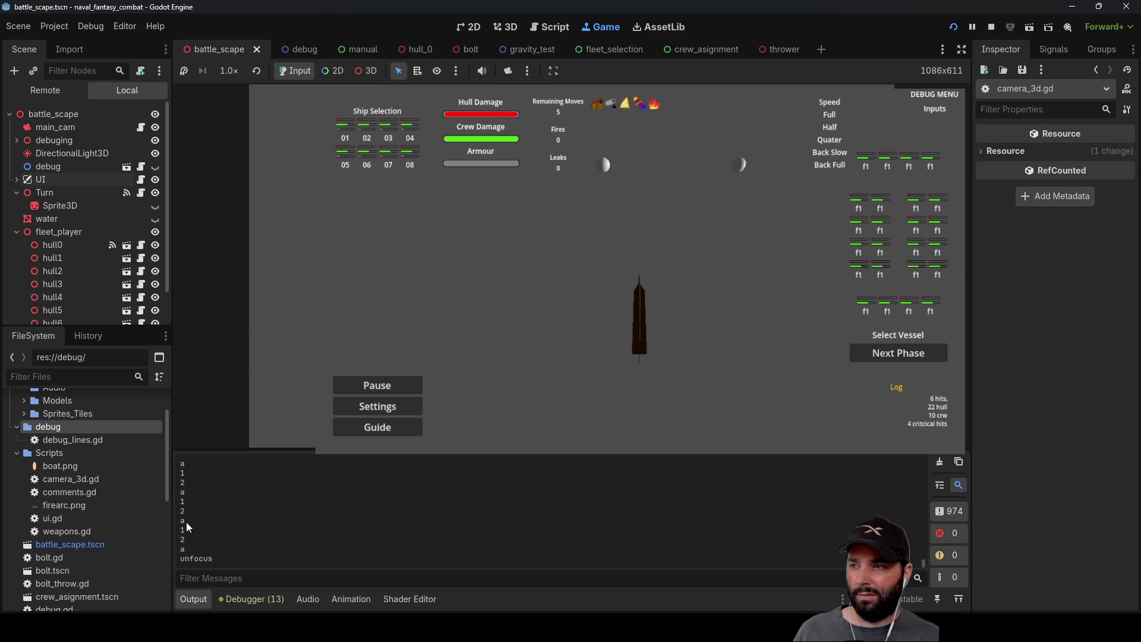
pyautogui.moveTo(272, 450); pyautogui.dragTo(282, 300)
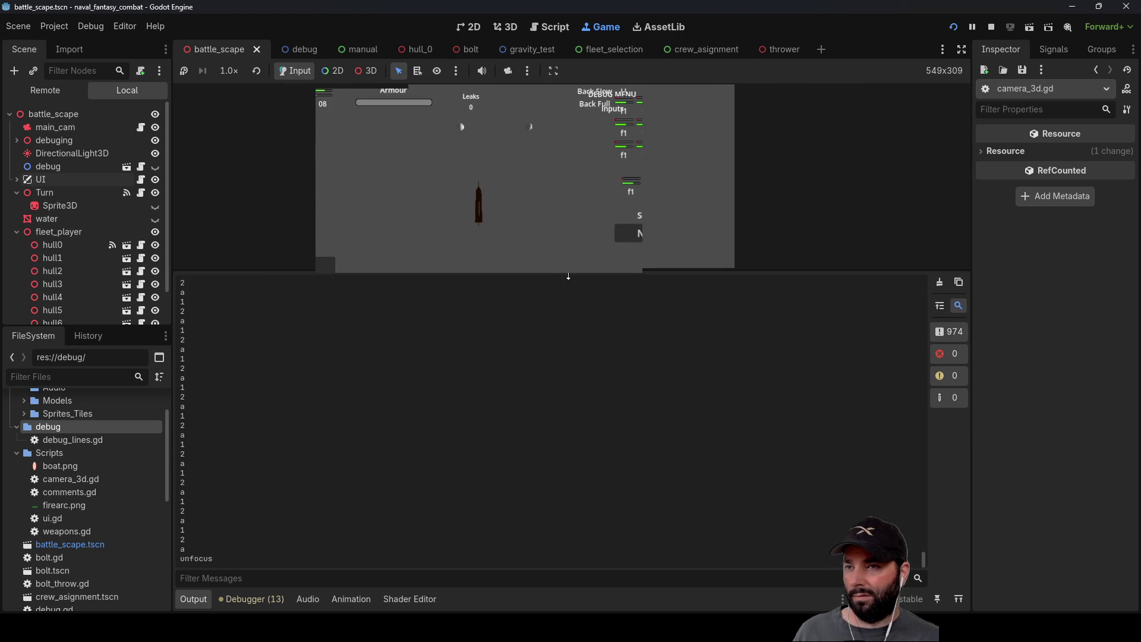
pyautogui.moveTo(565, 273); pyautogui.dragTo(567, 460)
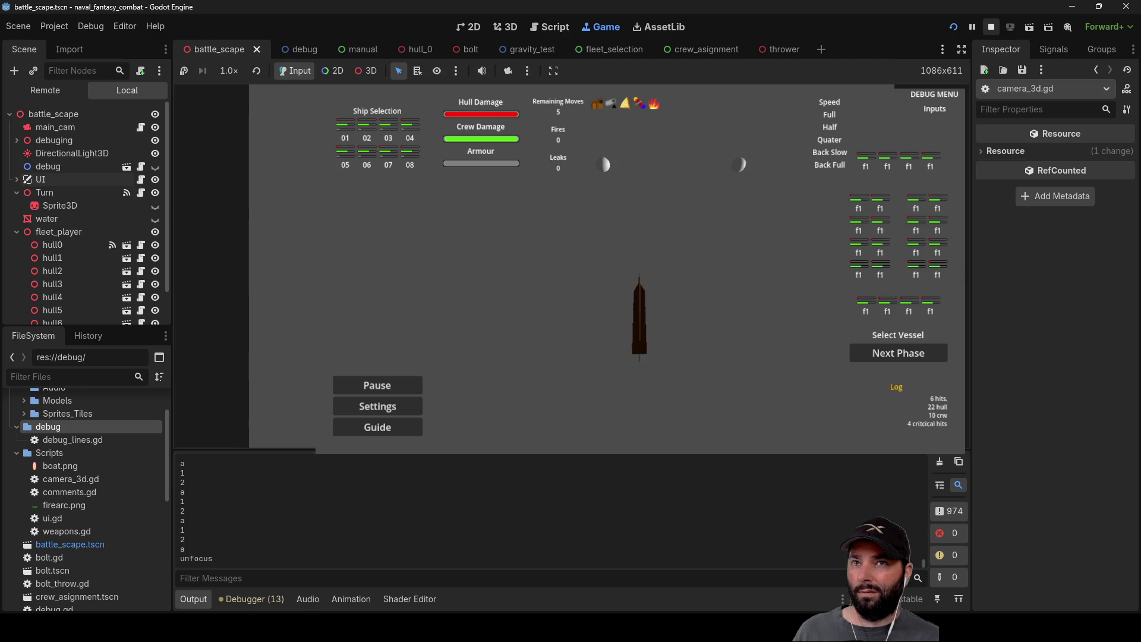
pyautogui.press('F8')
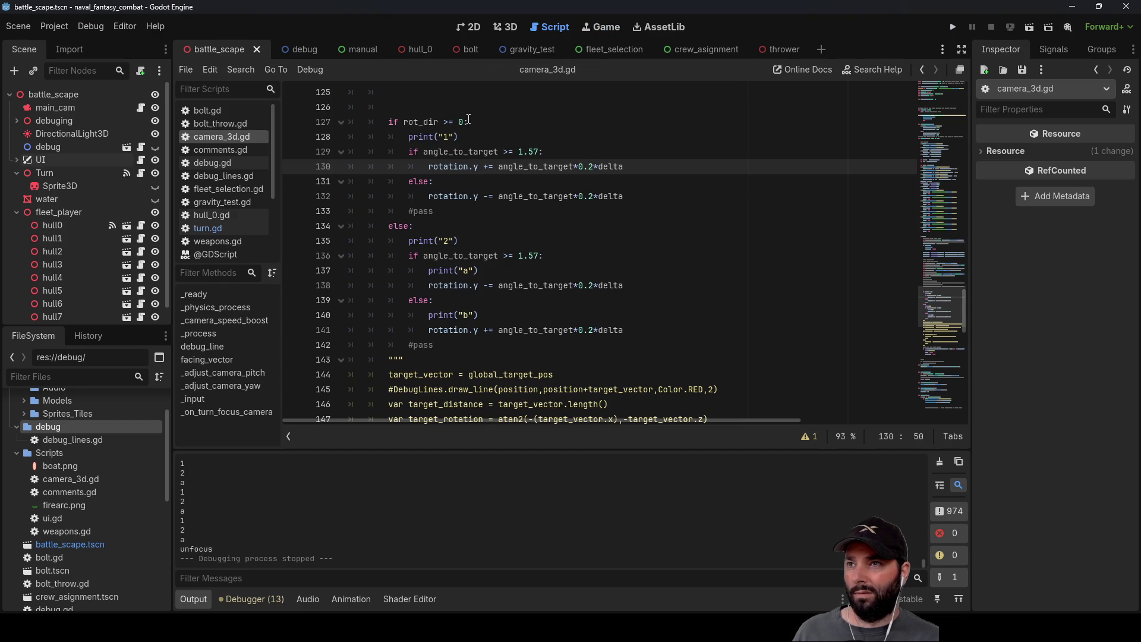
# Step: Change line 127's threshold to rot_dir >= 0.01 and turn line 134's else into elif
pyautogui.moveTo(468, 121); pyautogui.dragTo(459, 122)
pyautogui.moveTo(474, 240); pyautogui.dragTo(408, 240)
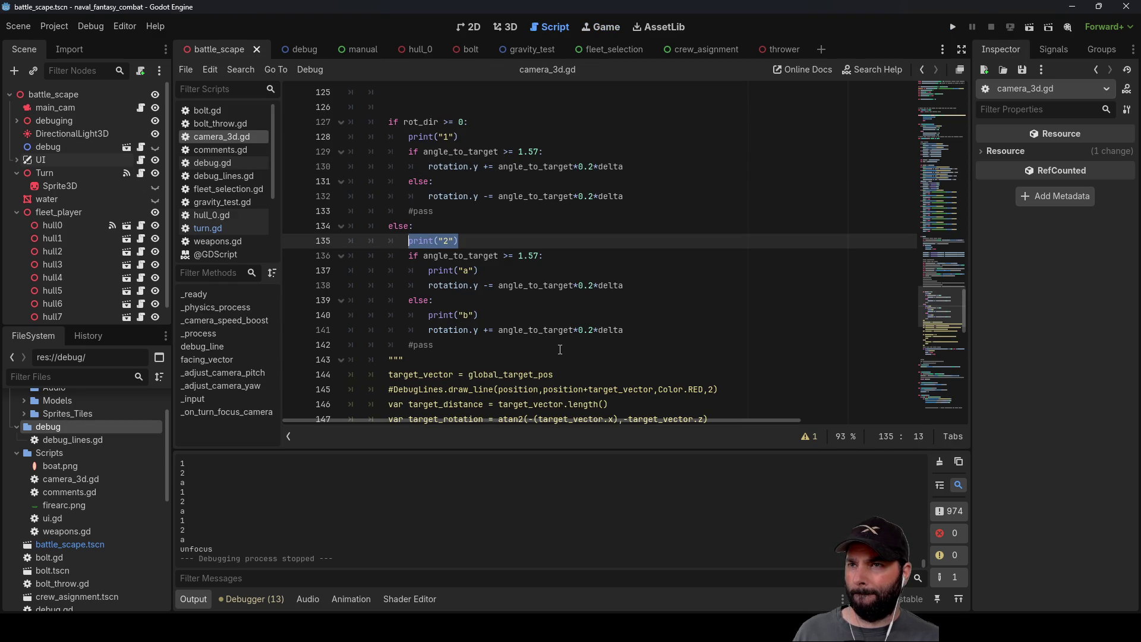
pyautogui.click(465, 121)
pyautogui.write('.01')
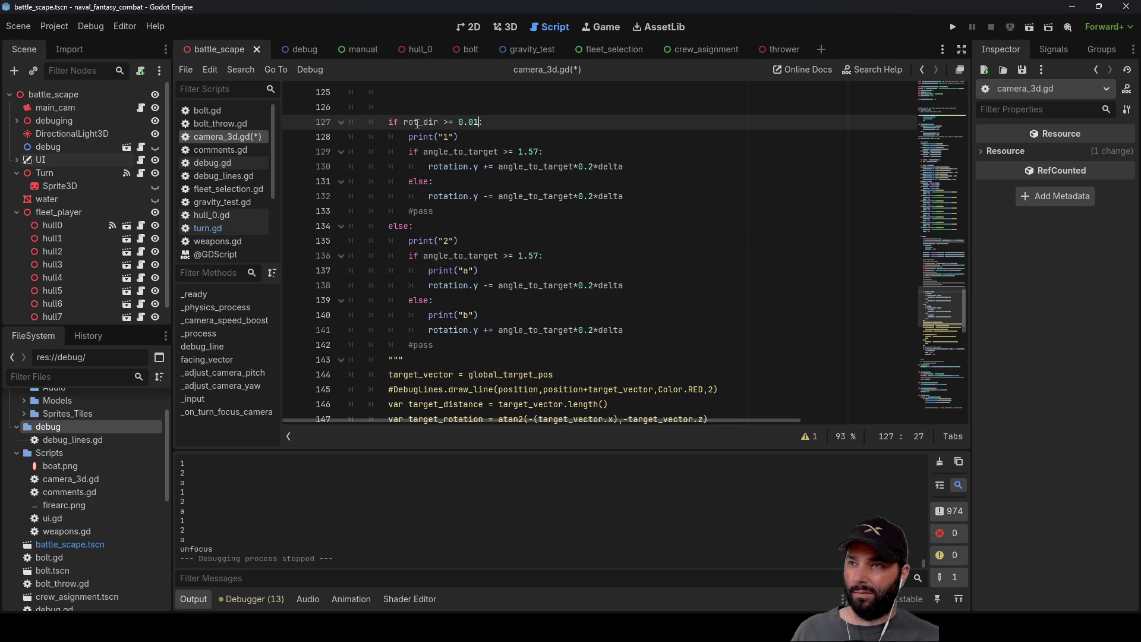
pyautogui.scroll(1, 493, 328)
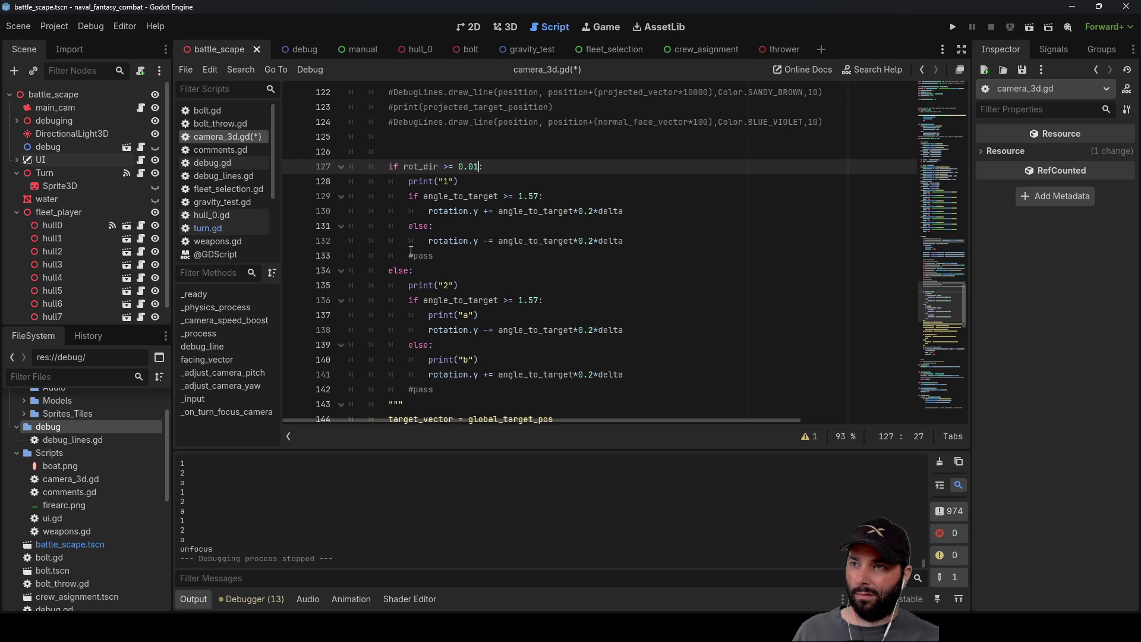
pyautogui.doubleClick(403, 270)
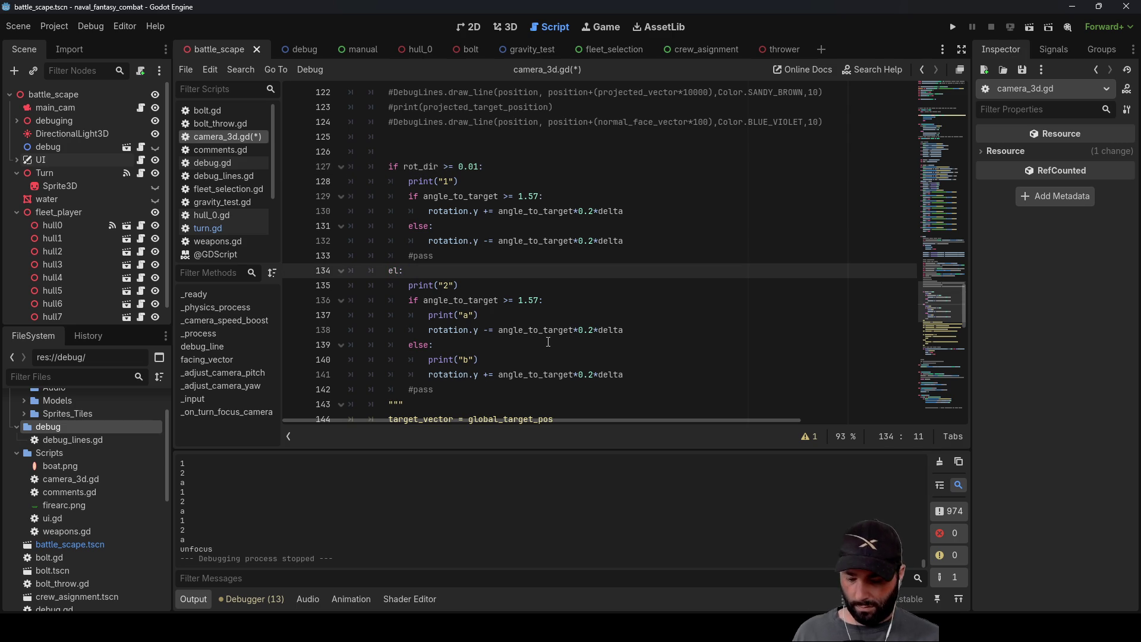
pyautogui.write('if')
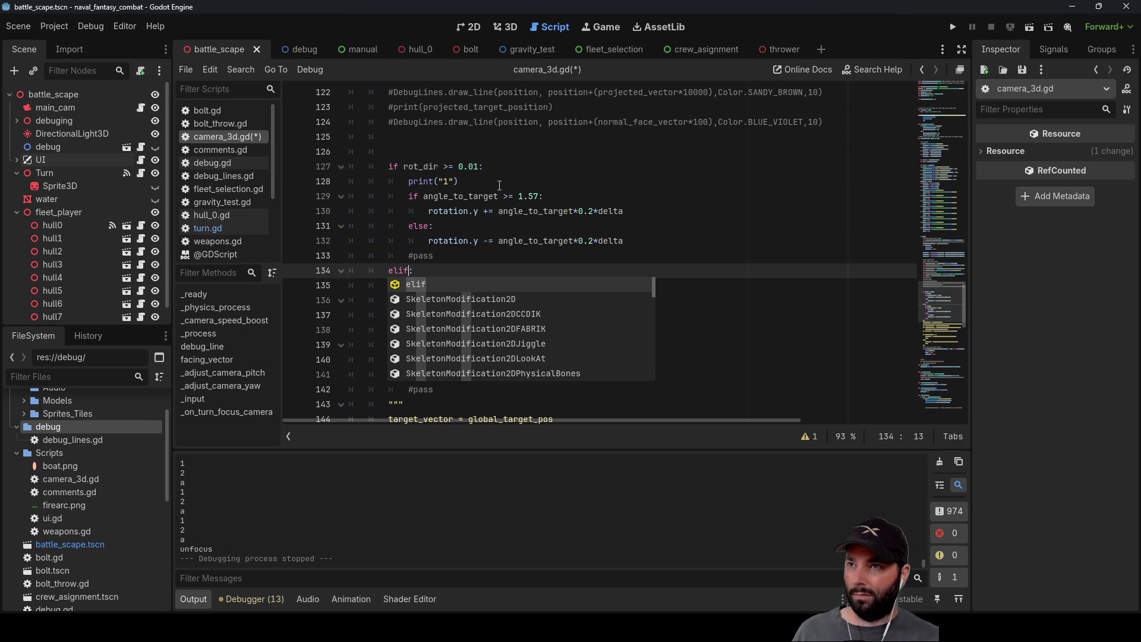
# Step: Give the elif the condition rot_dir <= -0.01, put else: pass on its own line, and run the game
pyautogui.moveTo(403, 166); pyautogui.dragTo(483, 167)
pyautogui.click(484, 166)
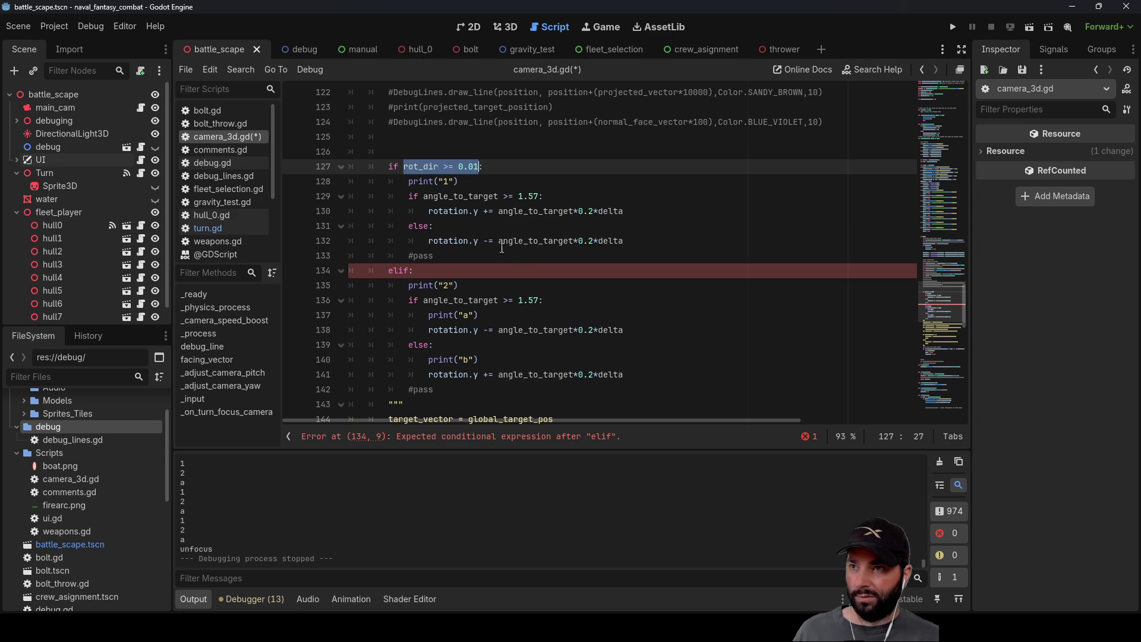
pyautogui.click(410, 271)
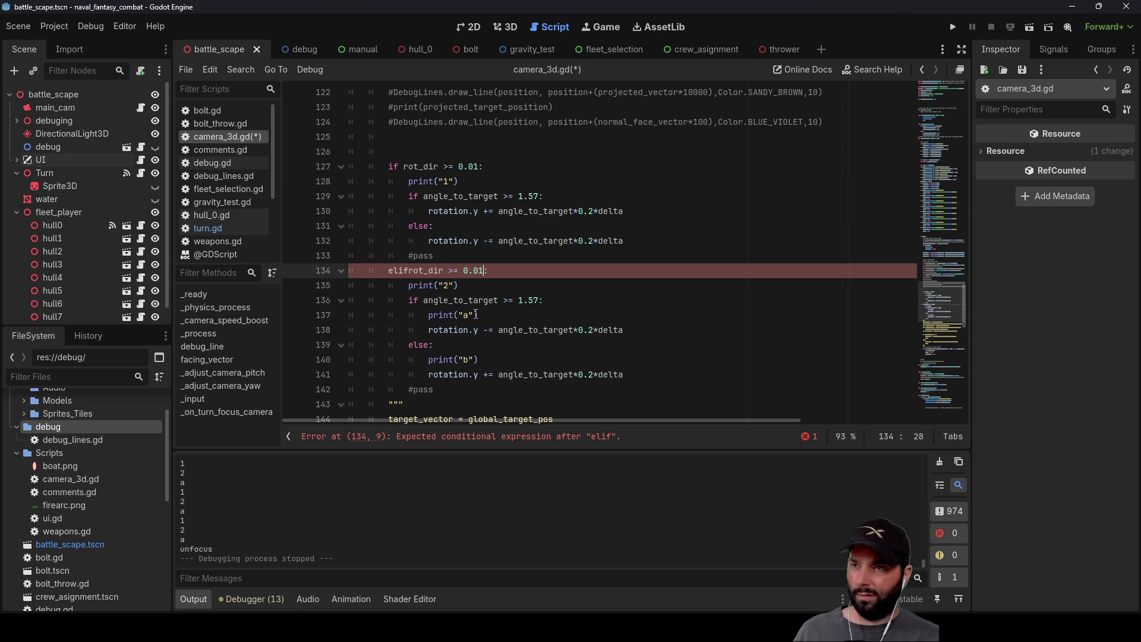
pyautogui.press('Left')
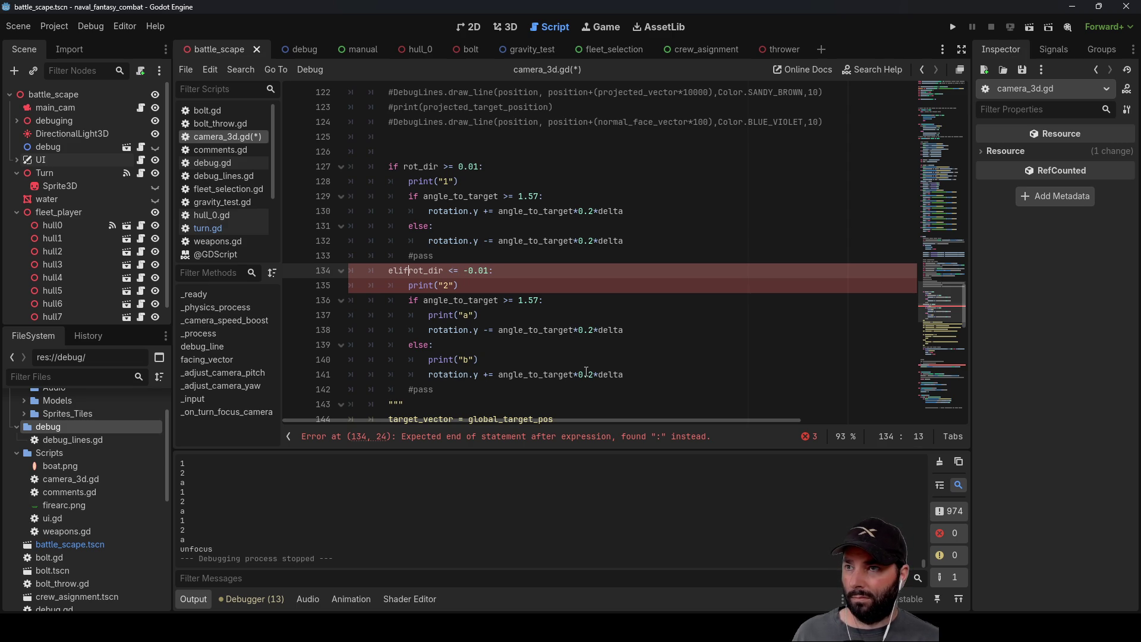
pyautogui.press('Down')
pyautogui.press('Down')
pyautogui.press('Down')
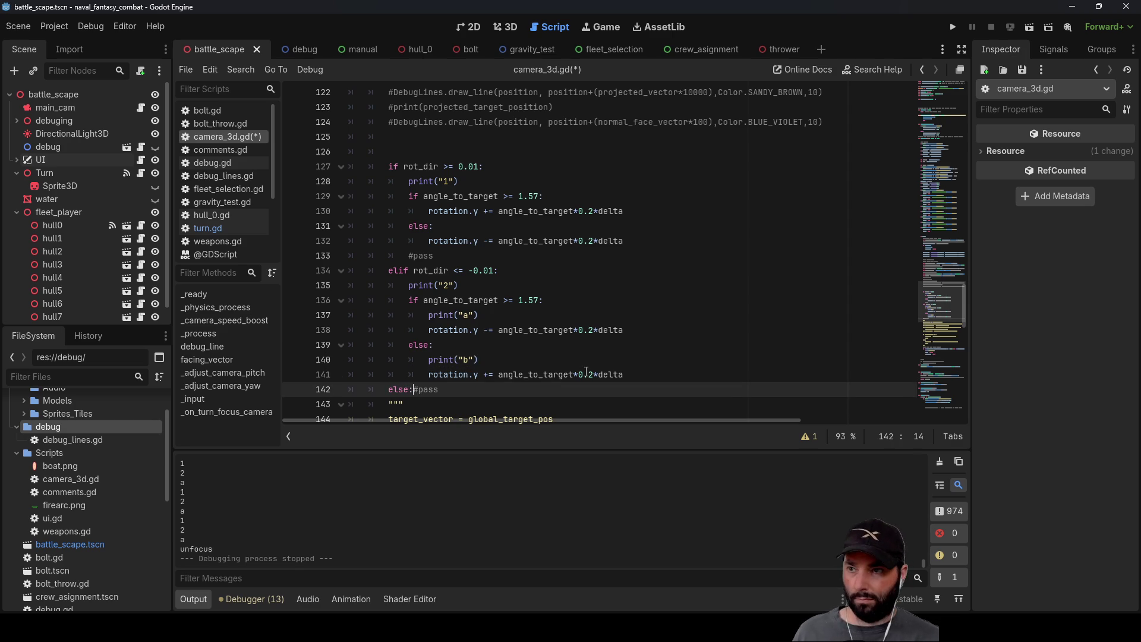
pyautogui.press('Return')
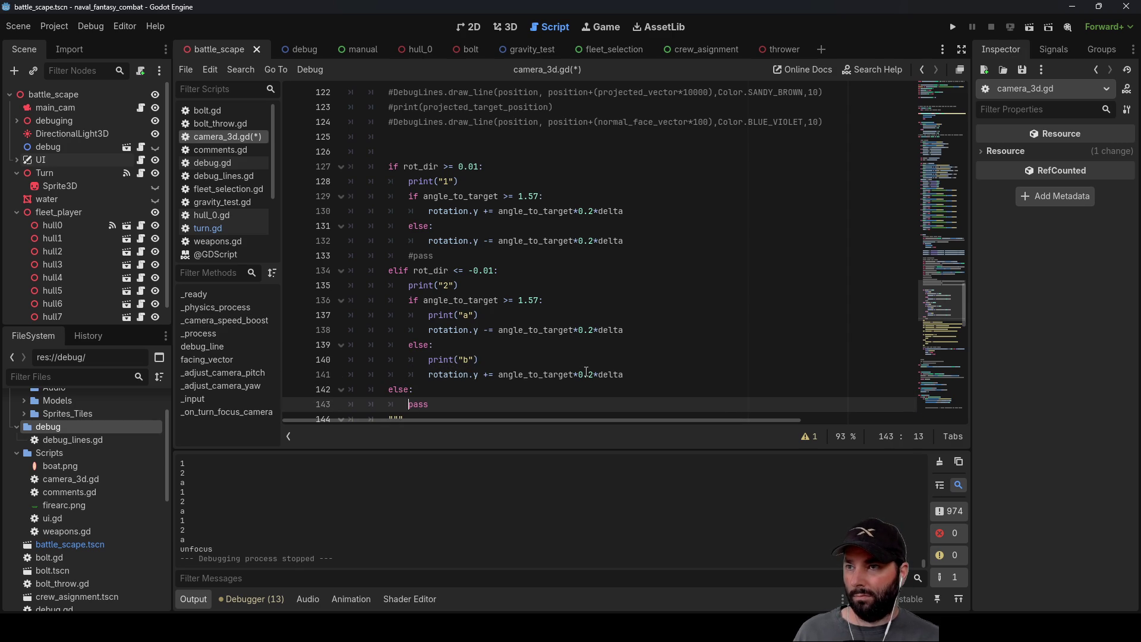
pyautogui.scroll(-2, 681, 314)
pyautogui.scroll(2, 682, 314)
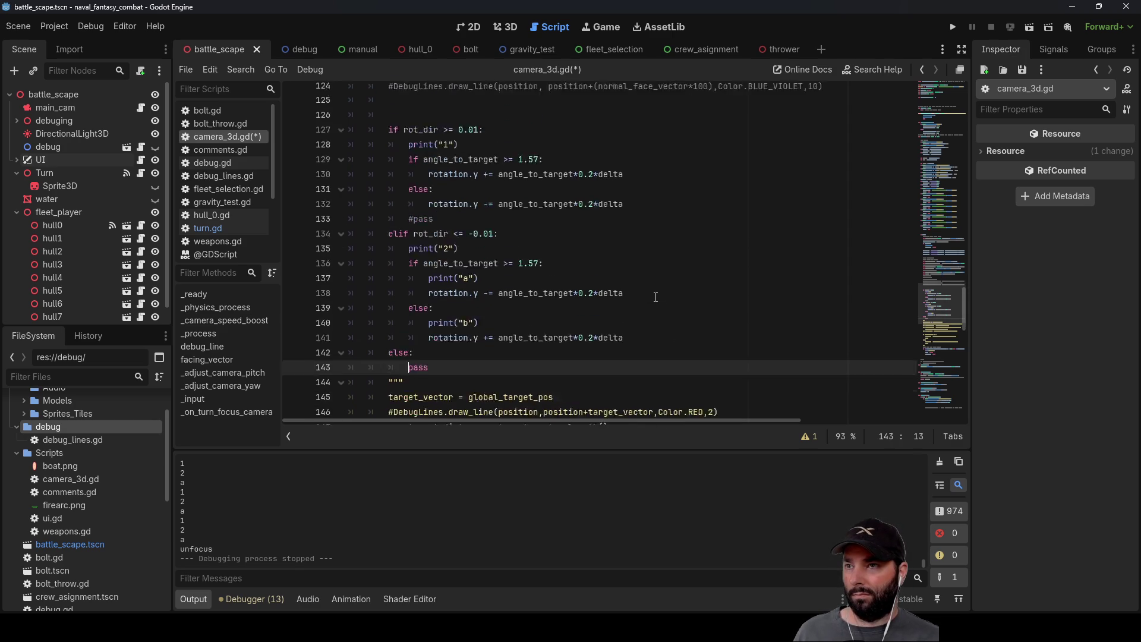
pyautogui.click(960, 28)
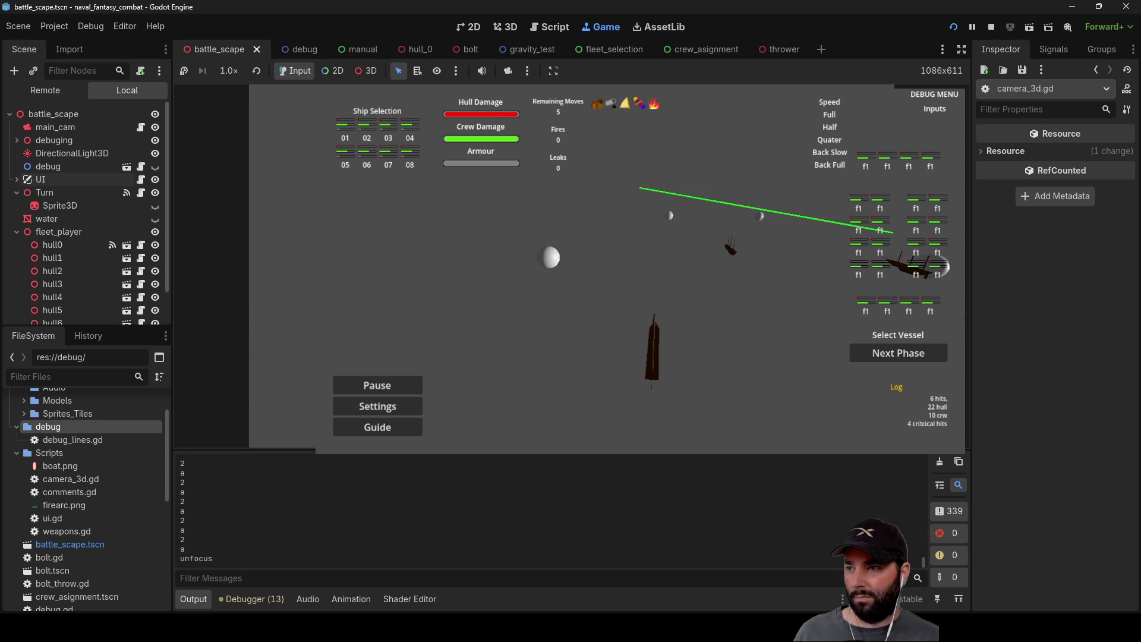
# Step: Enlarge the Output log to read the rotation prints, restore the game view, resume play, then stop
pyautogui.moveTo(228, 453); pyautogui.dragTo(229, 191)
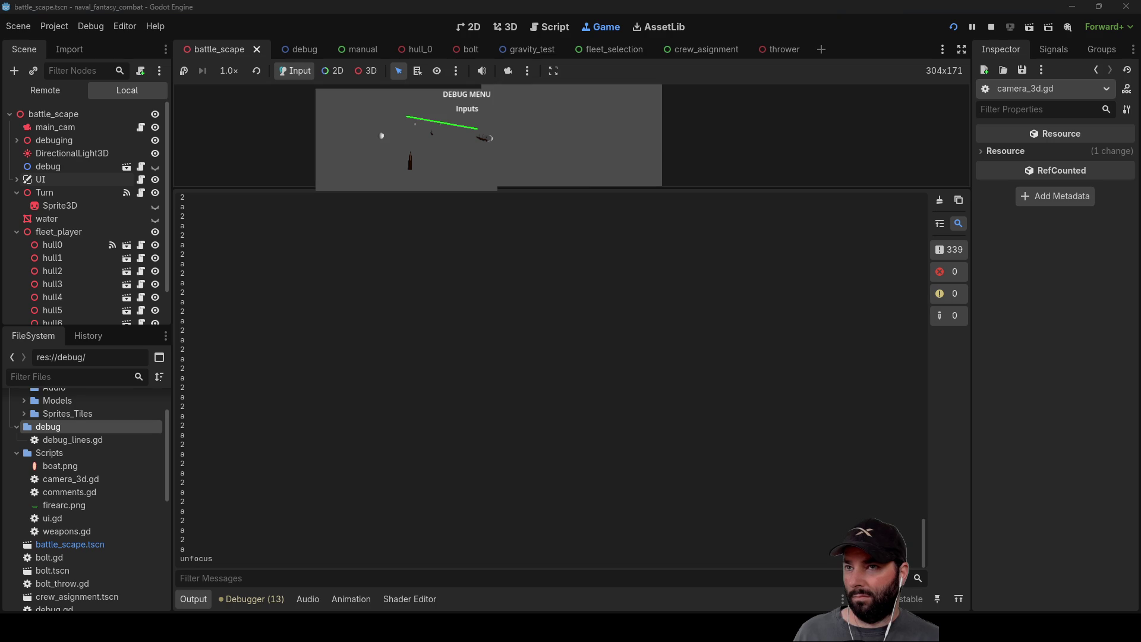
pyautogui.moveTo(391, 189)
pyautogui.mouseDown()
pyautogui.moveTo(527, 433)
pyautogui.moveTo(613, 453)
pyautogui.mouseUp()
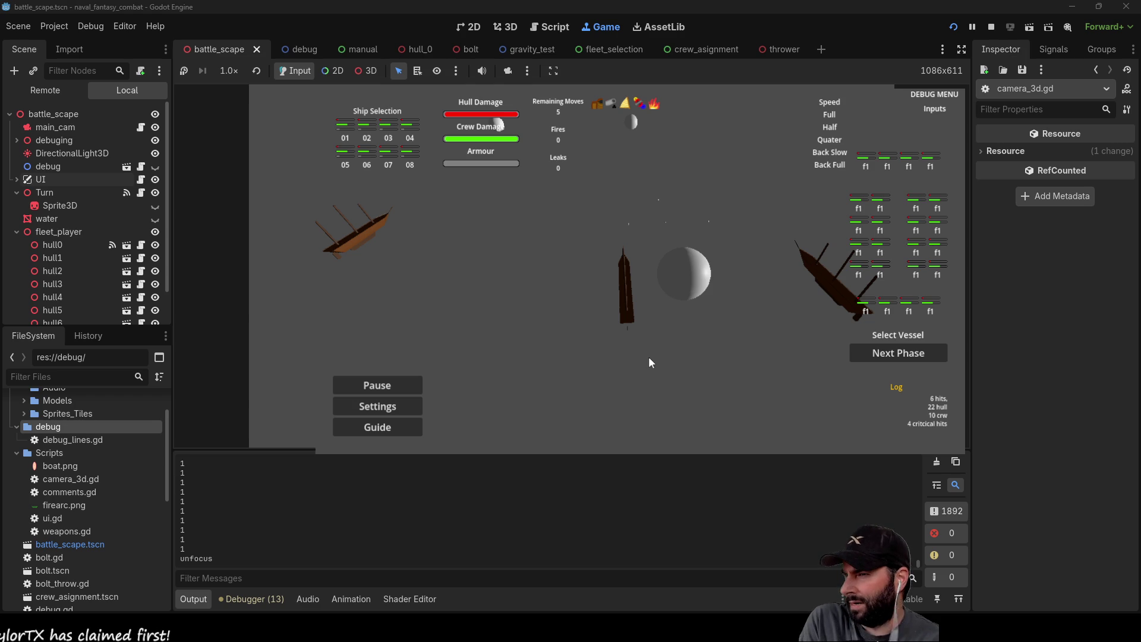
pyautogui.click(649, 362)
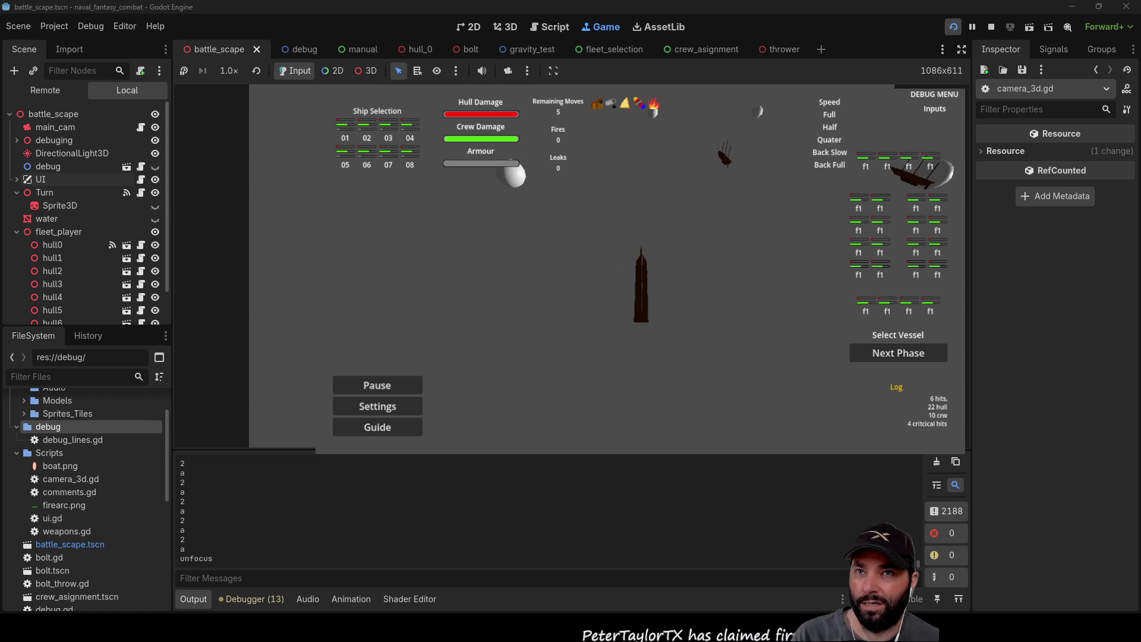
pyautogui.click(991, 26)
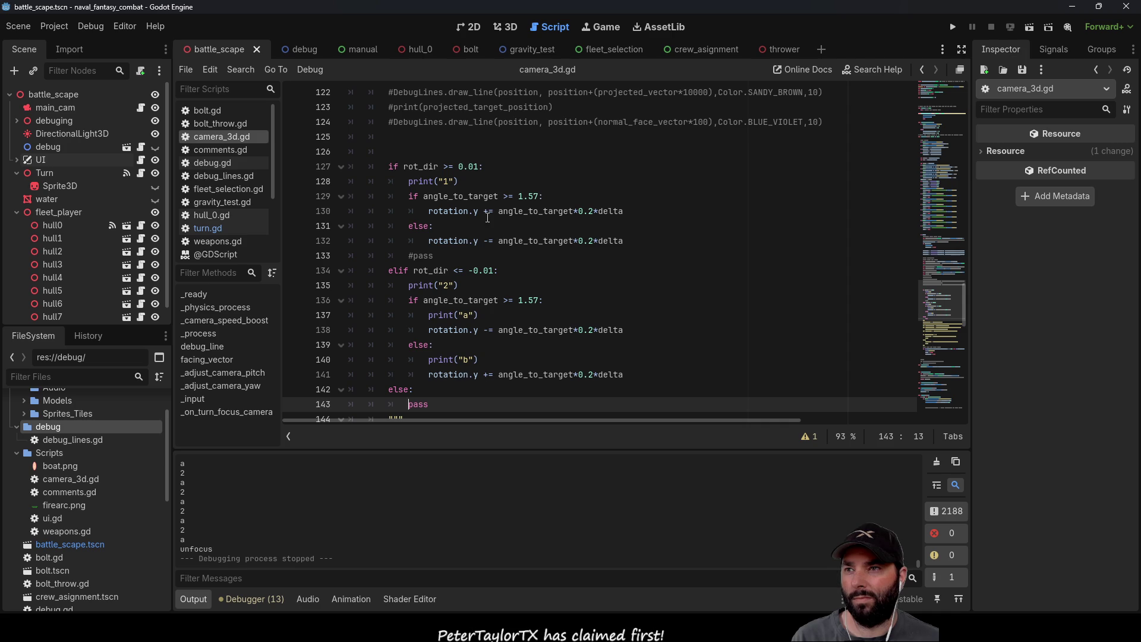
# Step: Lower the 0.2 turn multipliers on lines 130 and 132 to 0.01 and relaunch the game
pyautogui.doubleClick(592, 212)
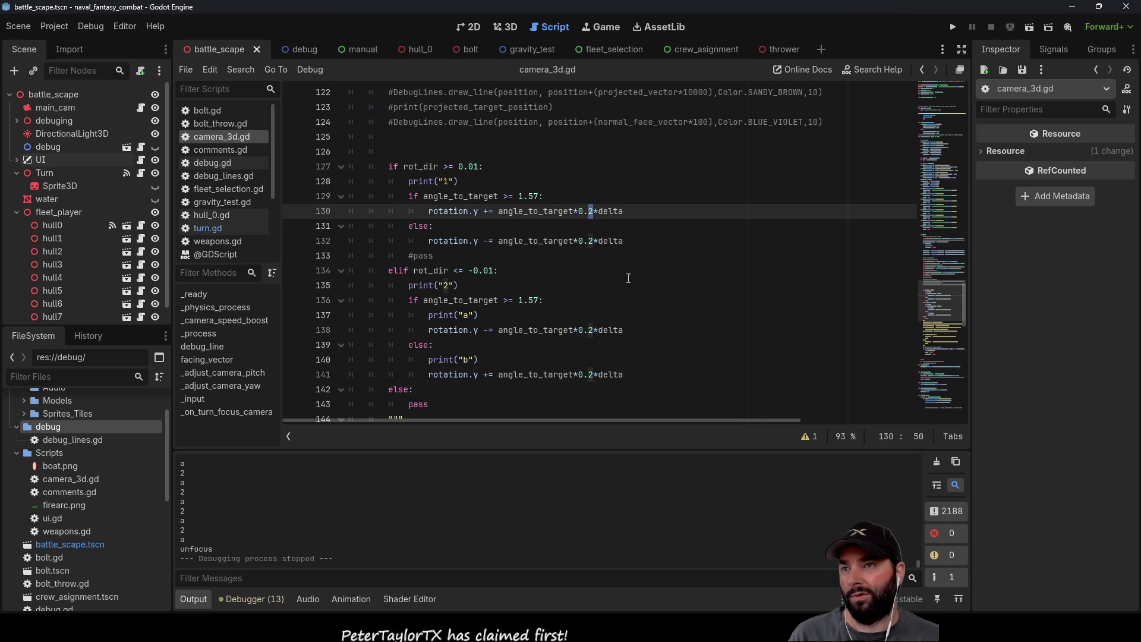
pyautogui.press('Left')
pyautogui.press('Left')
pyautogui.hotkey('shift', 'Left')
pyautogui.hotkey('shift', 'Right')
pyautogui.hotkey('shift', 'Right')
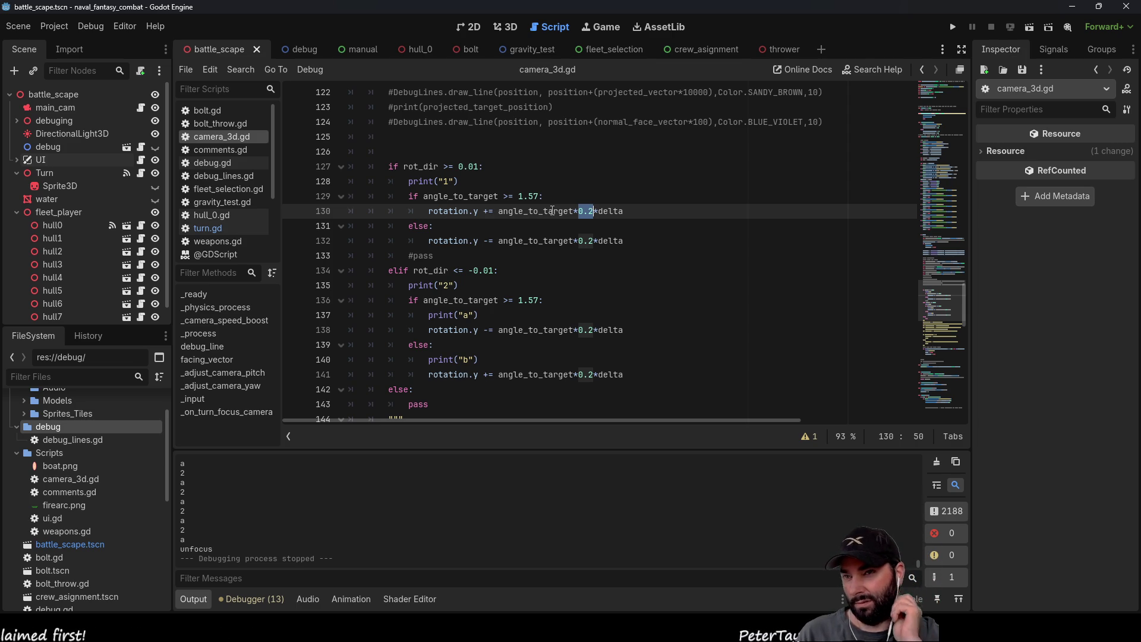
pyautogui.click(616, 251)
pyautogui.click(594, 213)
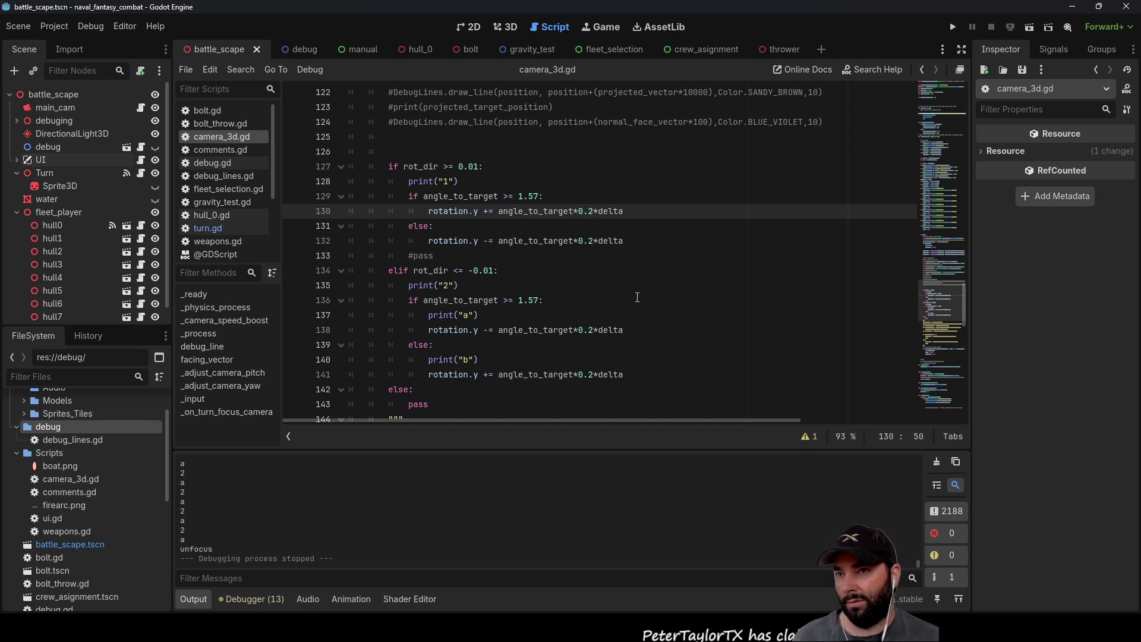
pyautogui.write('1')
pyautogui.press('Down')
pyautogui.press('Down')
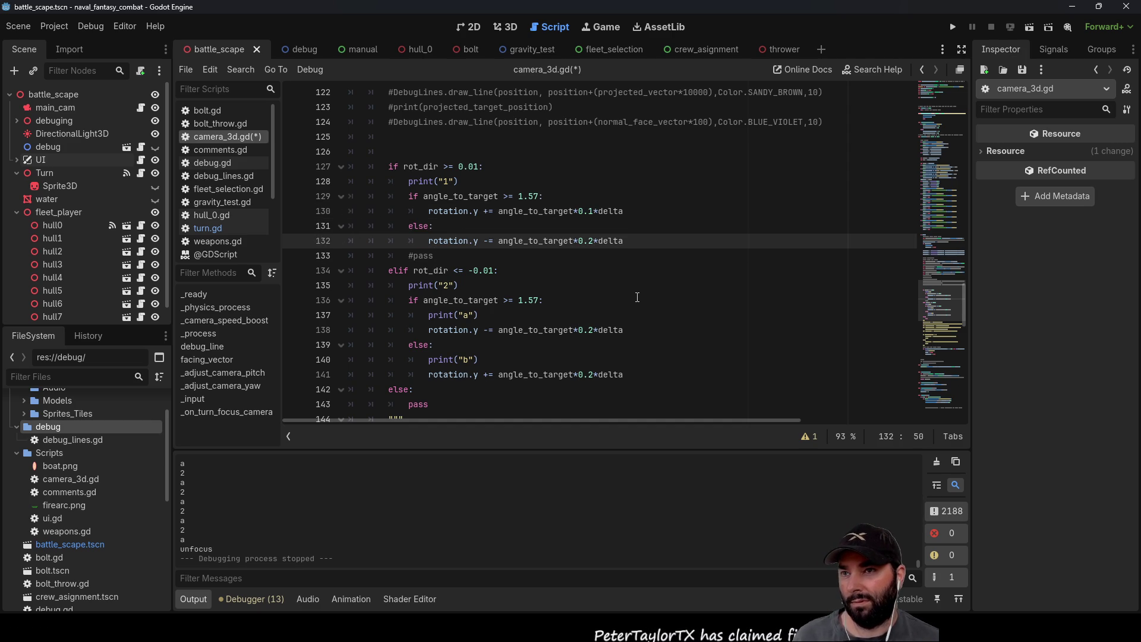
pyautogui.write('0')
pyautogui.press('Up')
pyautogui.press('Up')
pyautogui.press('Left')
pyautogui.write('0')
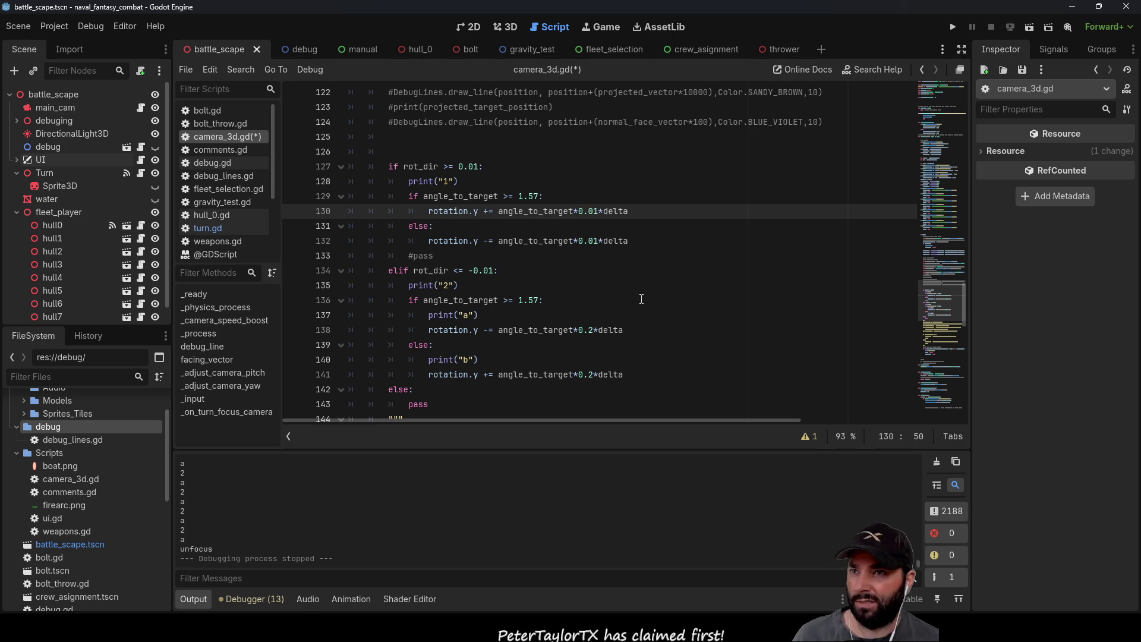
pyautogui.click(952, 27)
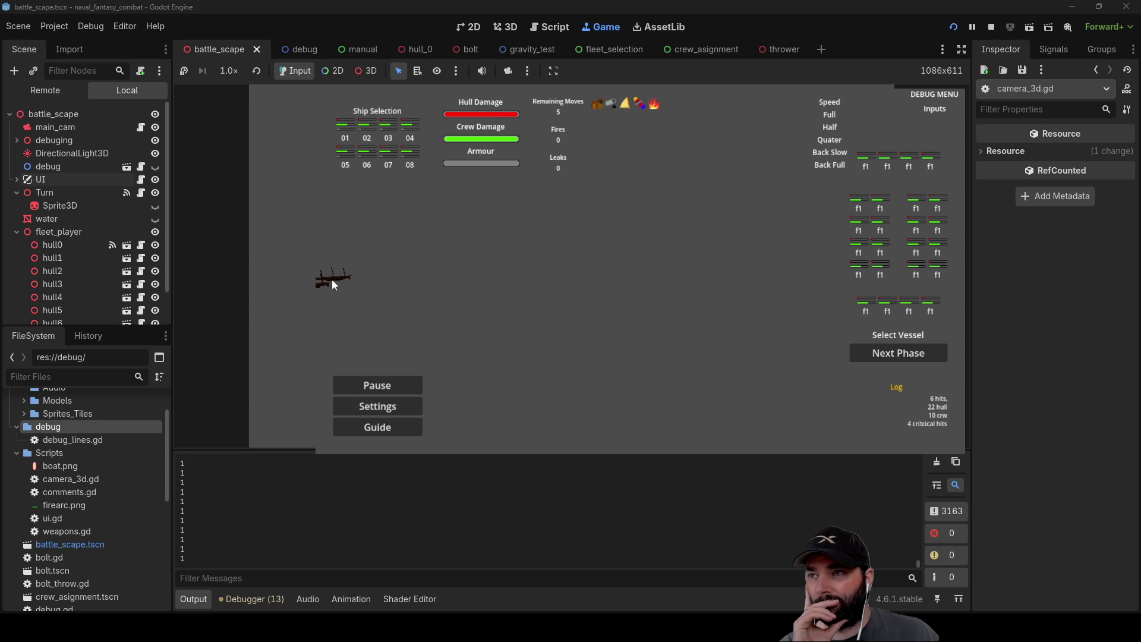
# Step: Click ships in the running game to test camera focus and release, then stop it with F8
pyautogui.click(606, 311)
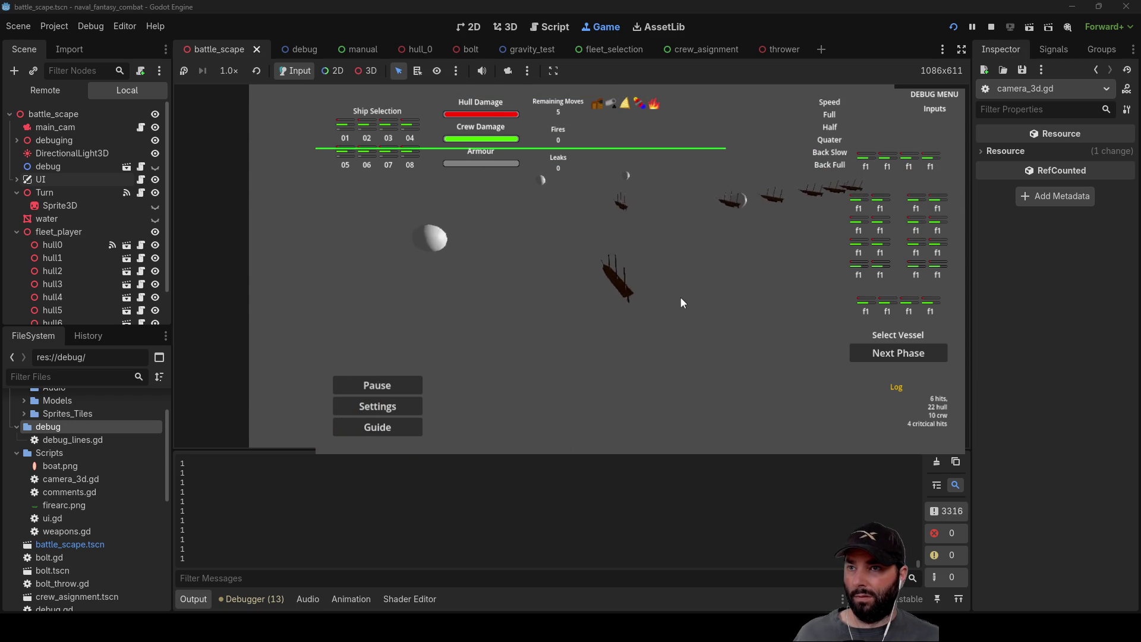
pyautogui.click(656, 294)
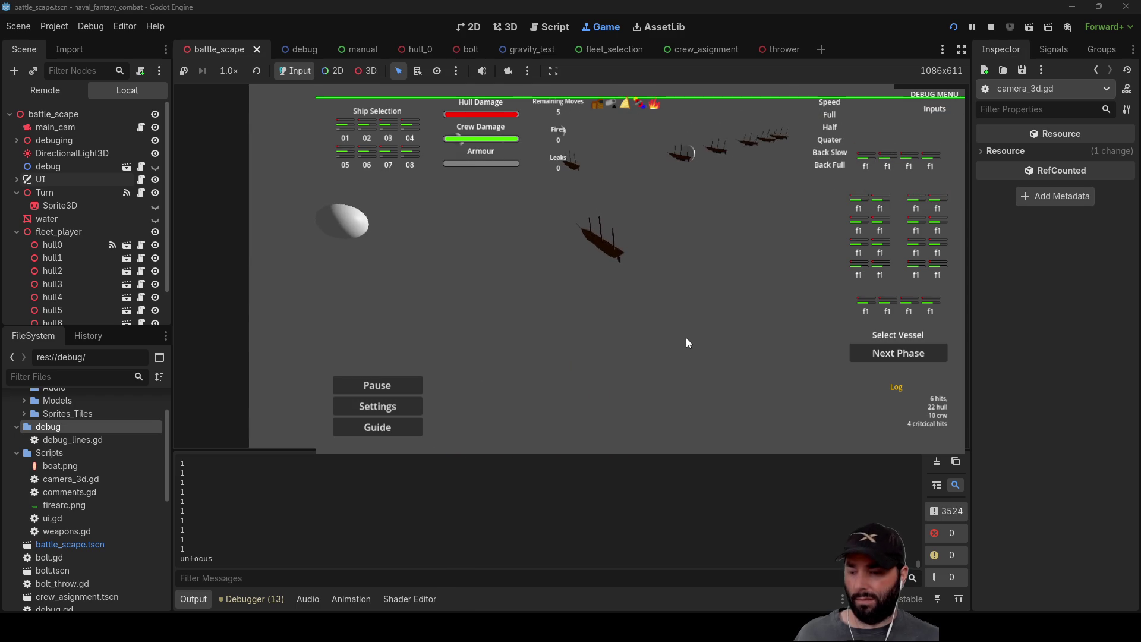
pyautogui.click(626, 343)
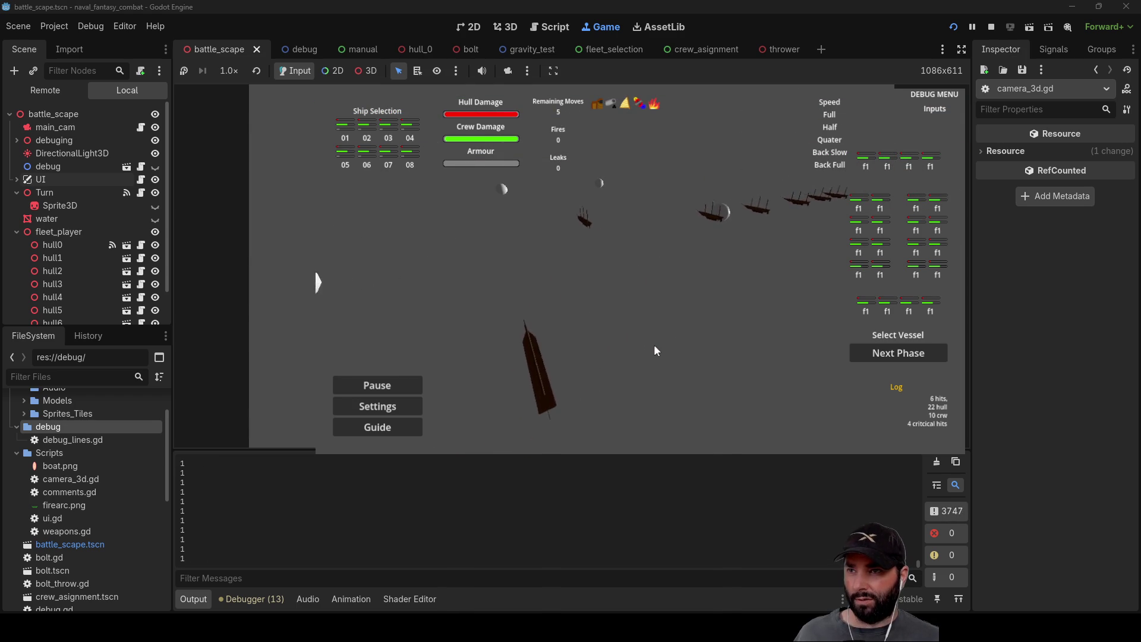
pyautogui.press('F8')
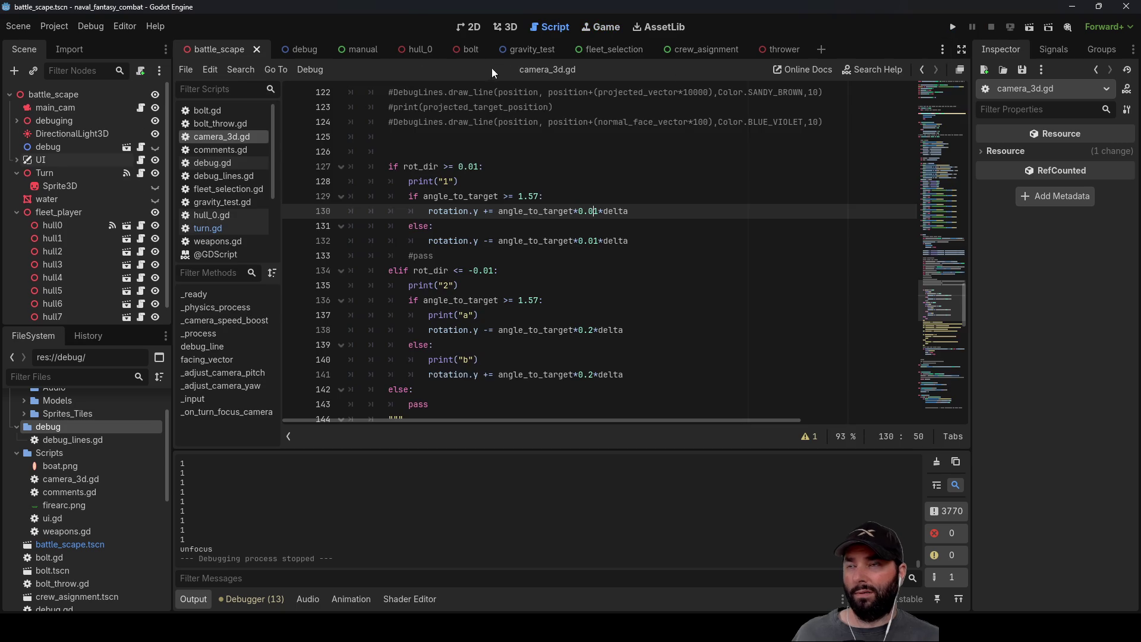
# Step: Insert a new line above line 35 in the shift branch for focus = false, then rerun the game
pyautogui.scroll(15, 508, 324)
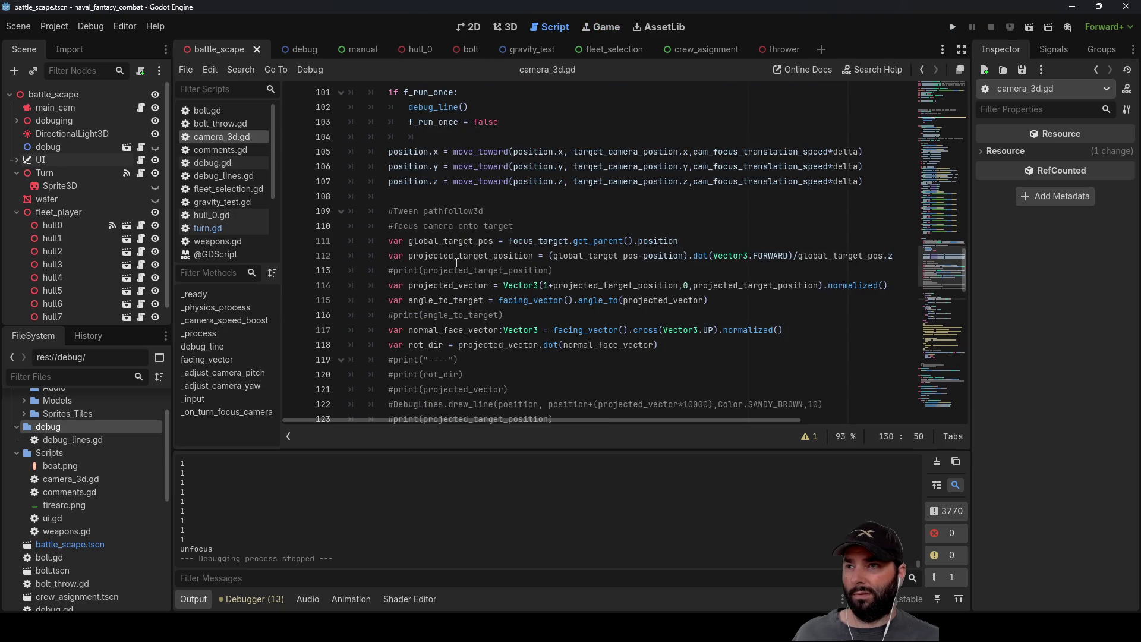
pyautogui.scroll(-4, 450, 272)
pyautogui.scroll(4, 450, 272)
pyautogui.moveTo(450, 330); pyautogui.dragTo(387, 336)
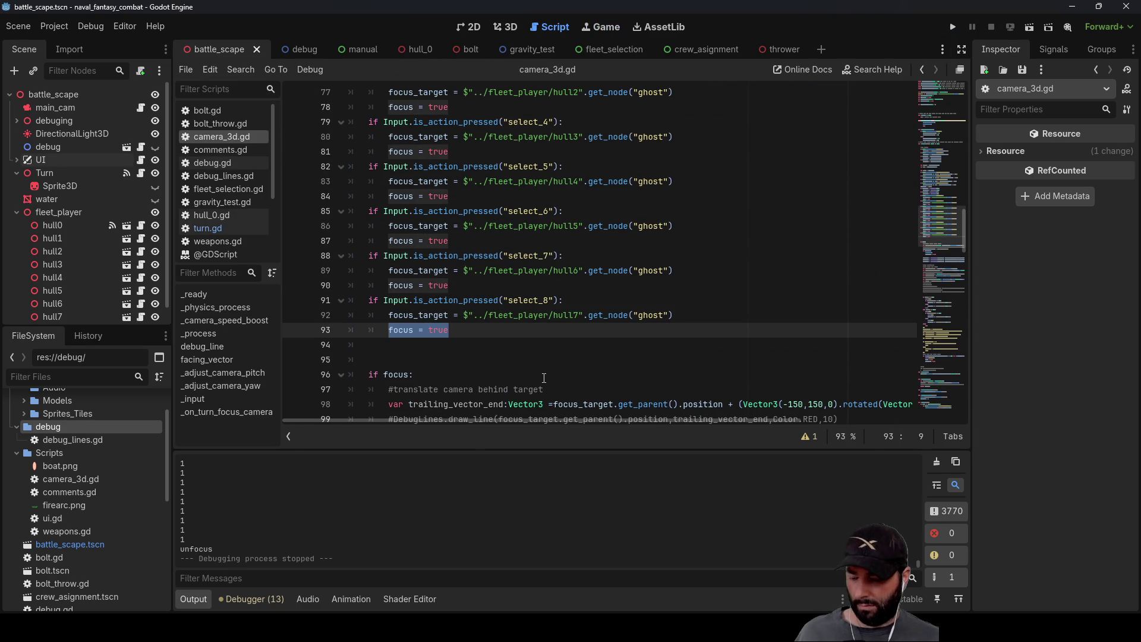
pyautogui.scroll(10, 539, 326)
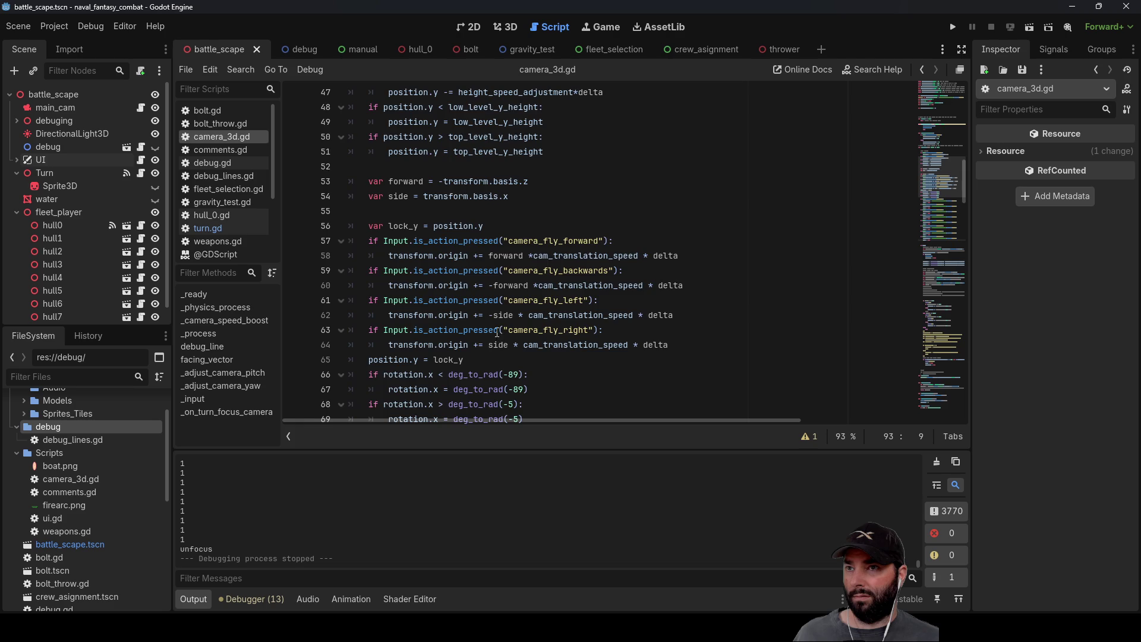
pyautogui.scroll(5, 497, 334)
pyautogui.scroll(4, 496, 271)
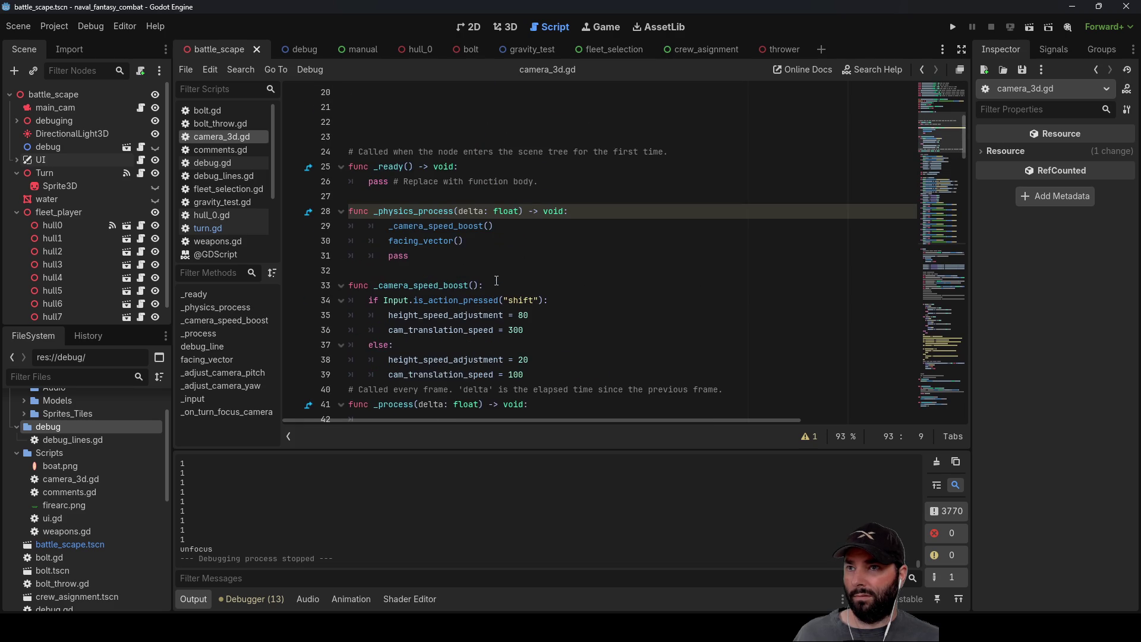
pyautogui.scroll(-2, 377, 262)
pyautogui.click(384, 229)
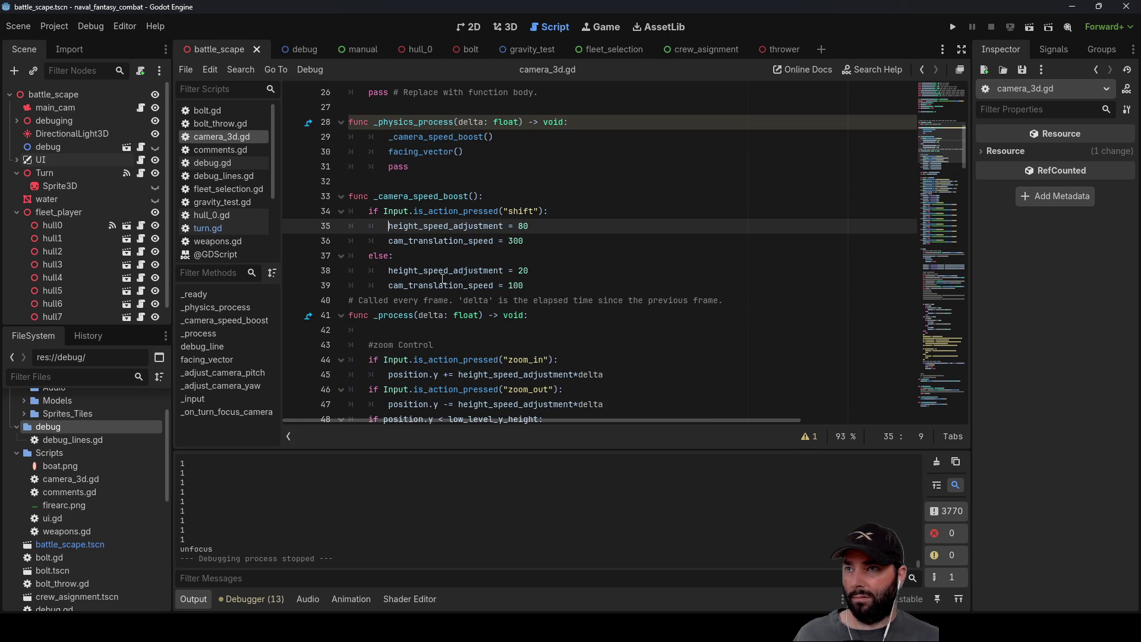
pyautogui.press('Return')
pyautogui.press('Up')
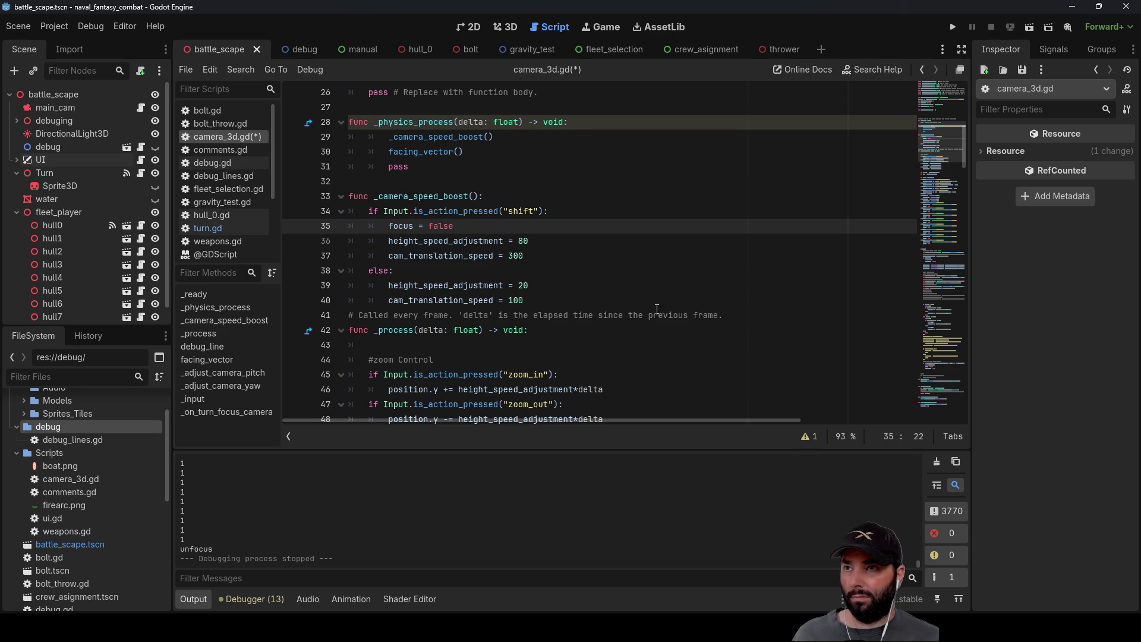
pyautogui.click(632, 206)
pyautogui.click(956, 26)
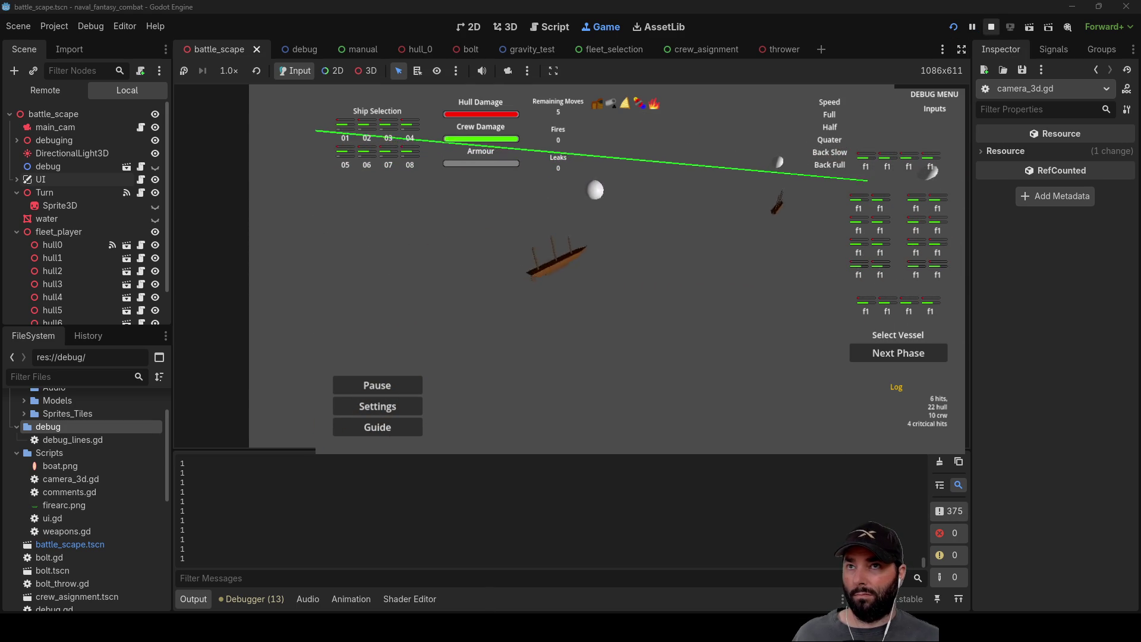
pyautogui.press('F8')
pyautogui.scroll(-15, 520, 296)
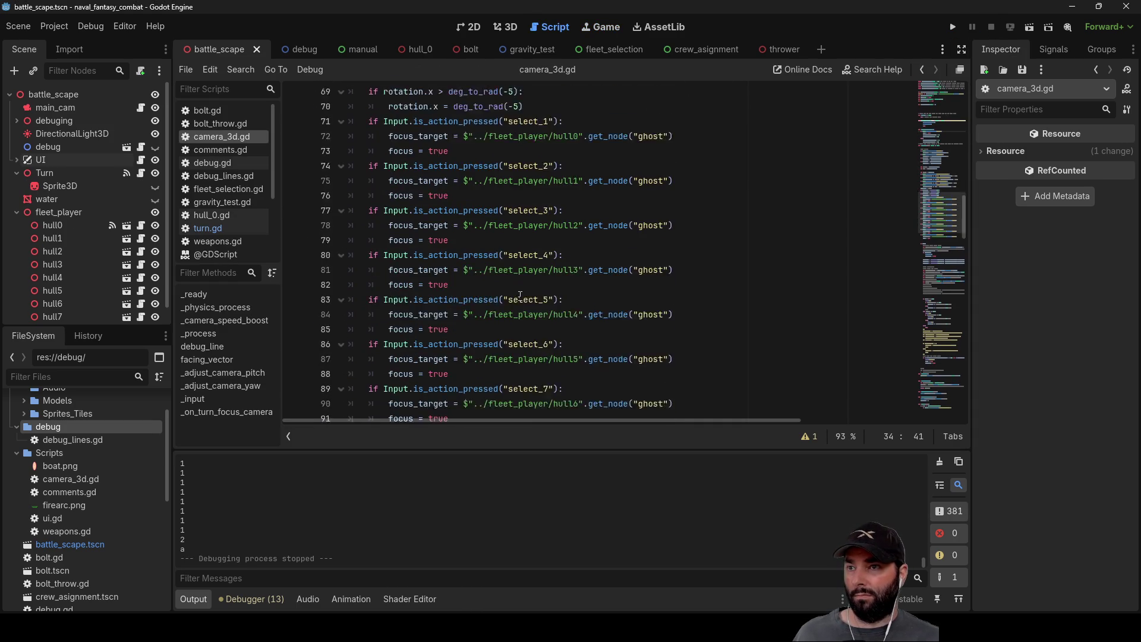
# Step: Scroll through camera_3d.gd, glance at the Signals tab, then open ui.gd from the UI node
pyautogui.scroll(-5, 520, 295)
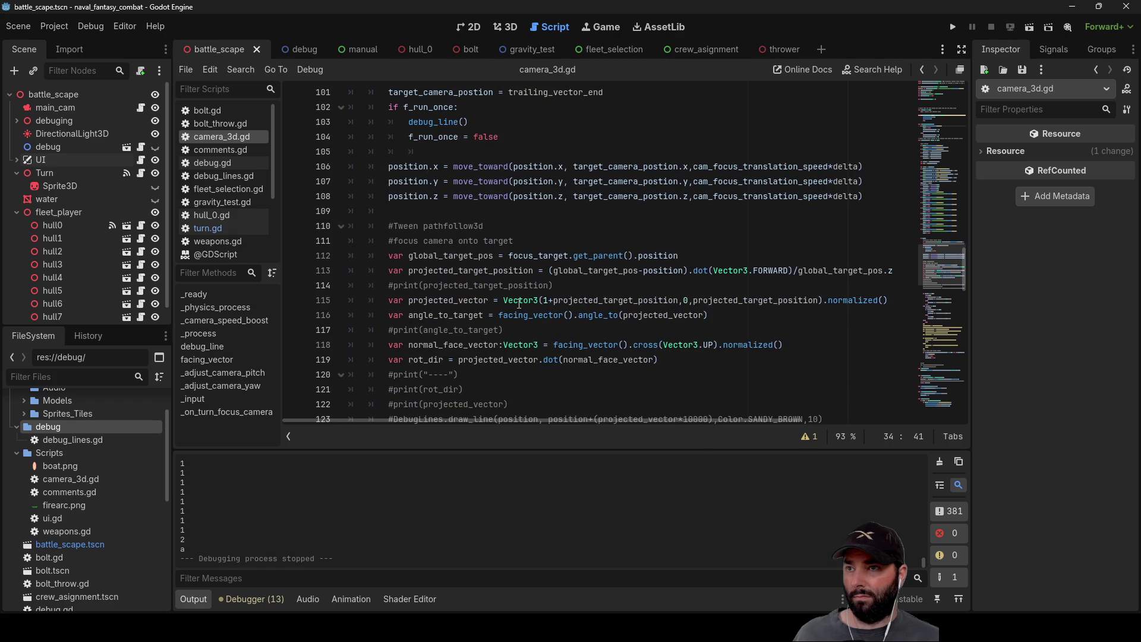
pyautogui.scroll(-10, 440, 279)
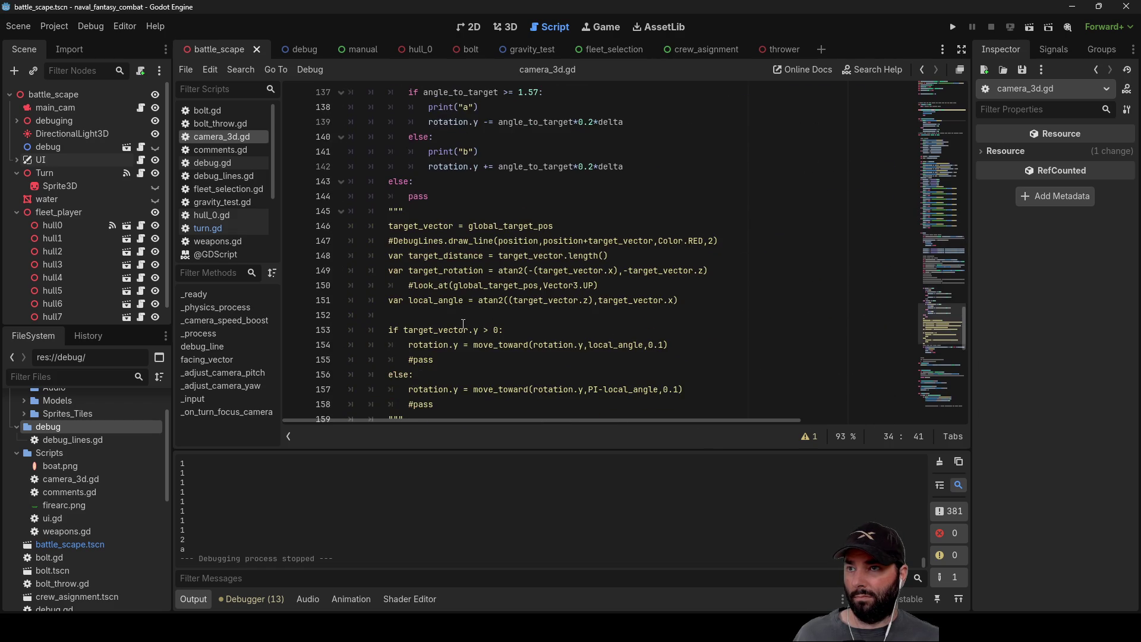
pyautogui.scroll(-11, 464, 324)
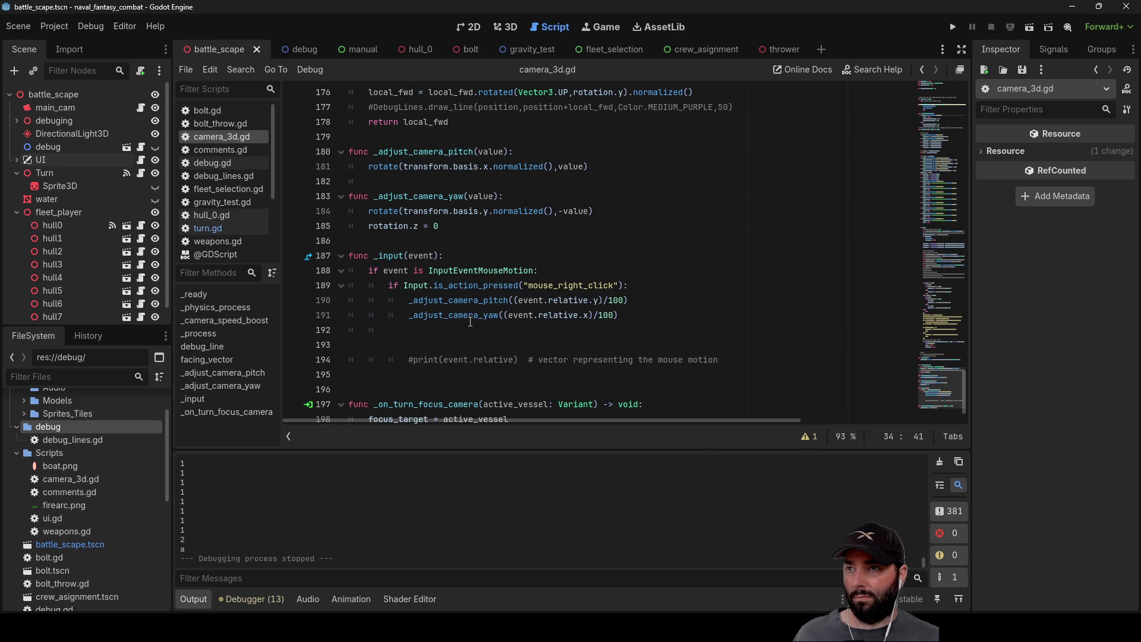
pyautogui.scroll(-1, 470, 322)
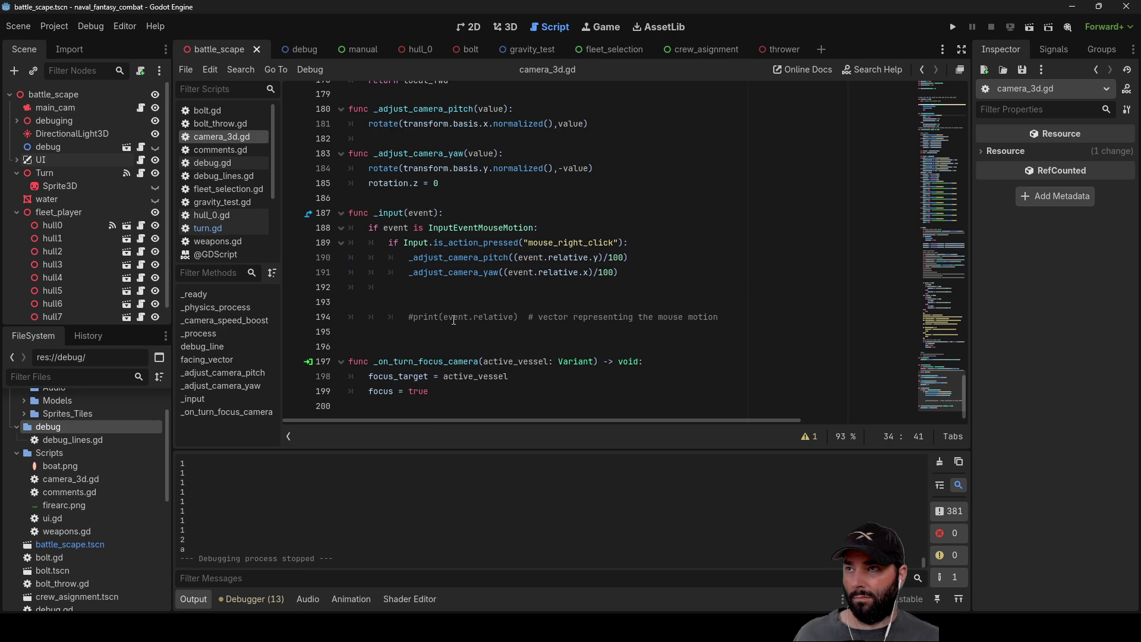
pyautogui.scroll(1, 453, 321)
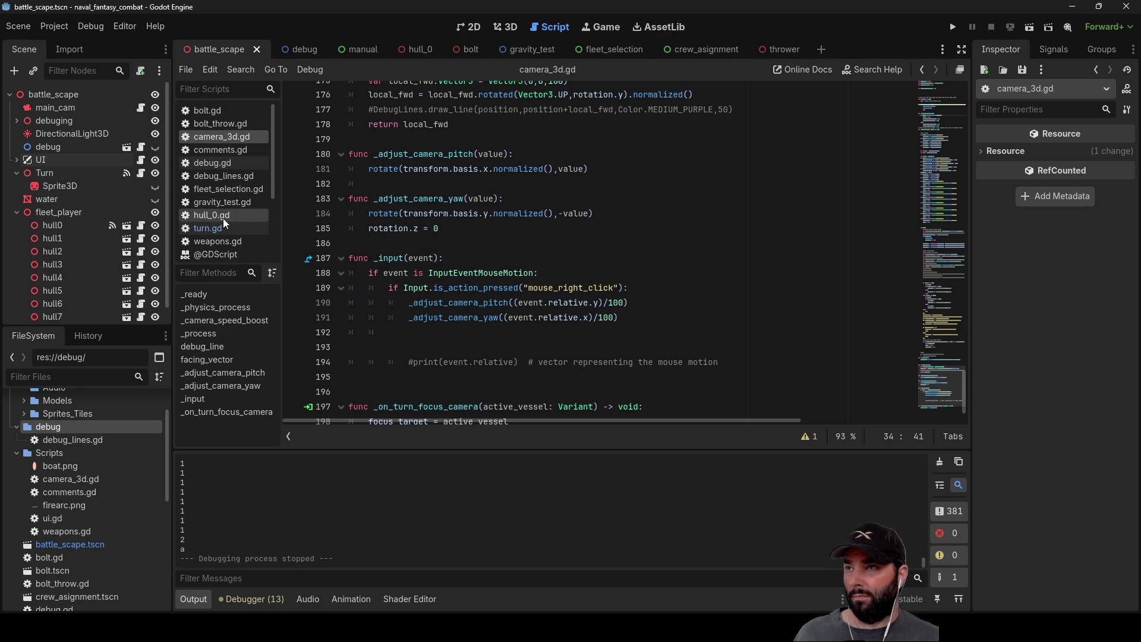
pyautogui.scroll(-3, 235, 237)
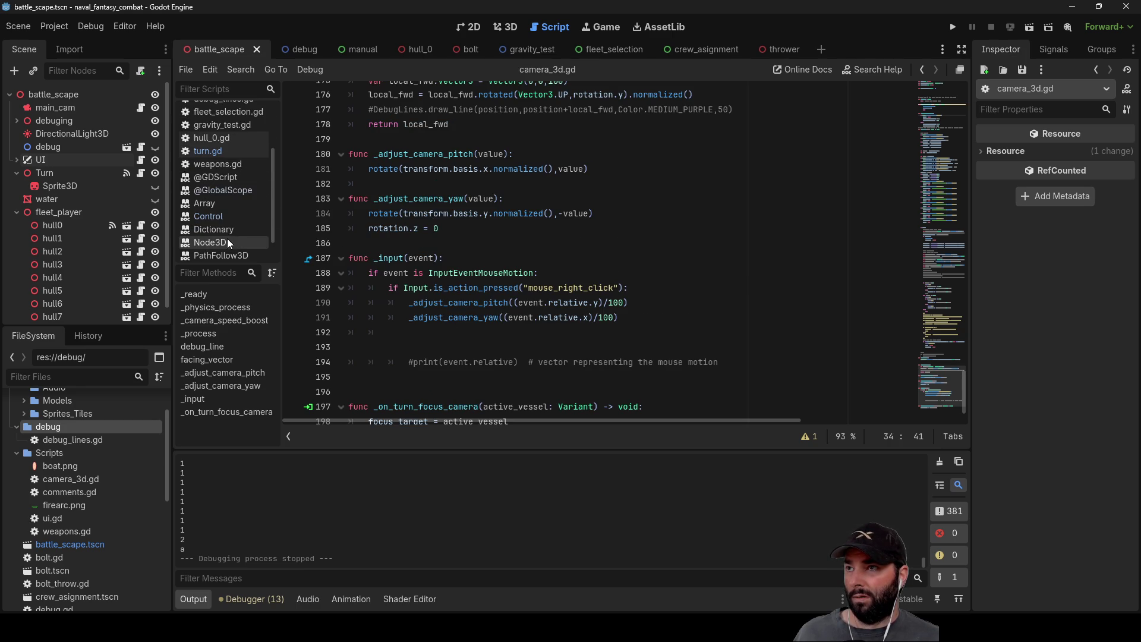
pyautogui.scroll(3, 237, 200)
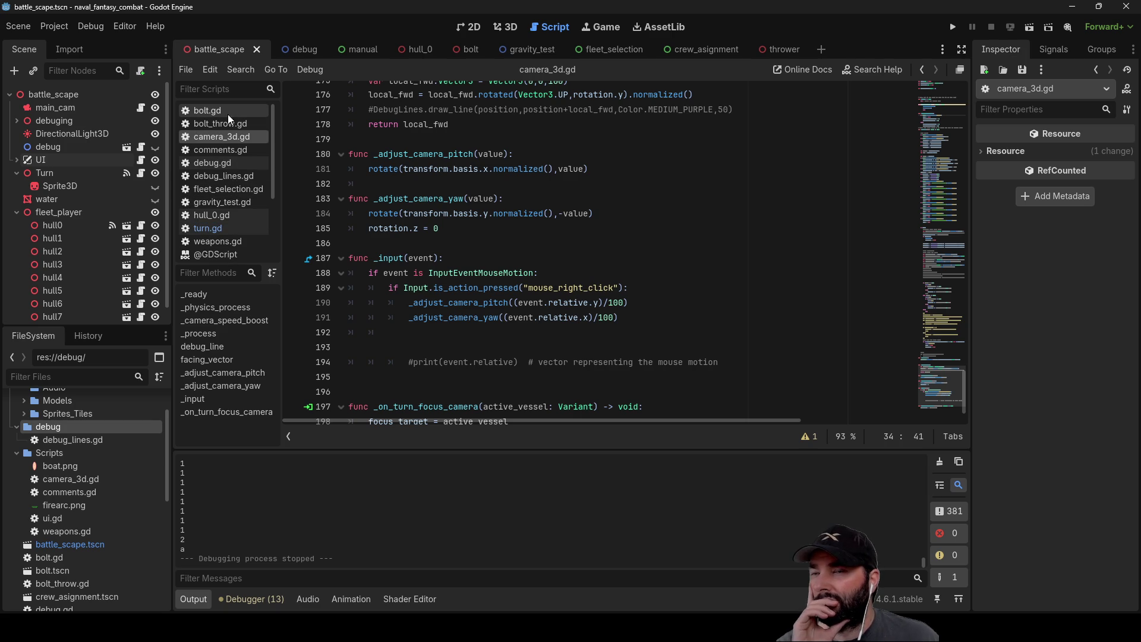
pyautogui.click(1061, 52)
pyautogui.click(1004, 52)
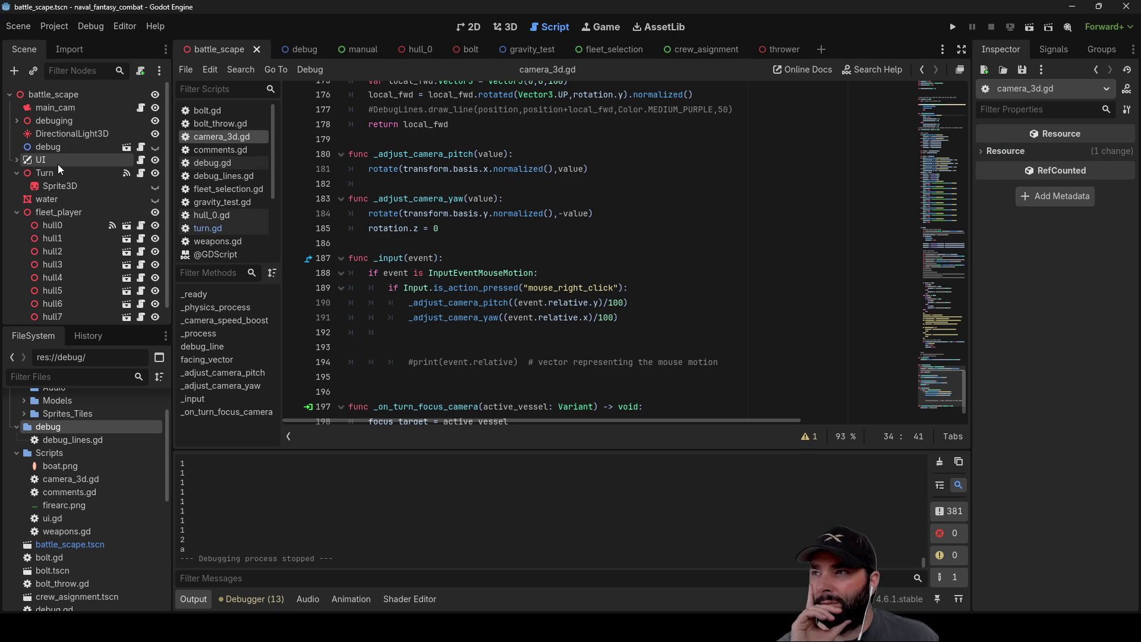
pyautogui.click(142, 162)
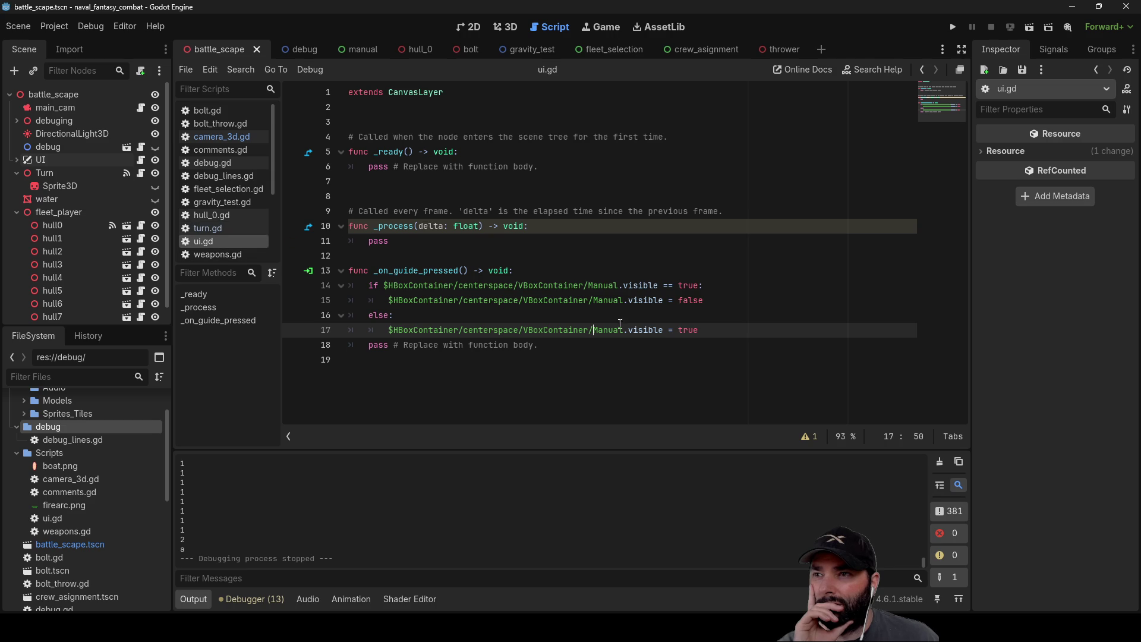
# Step: Open turn.gd, jump to _on_next_phase_pressed, and show the Signals list
pyautogui.click(212, 229)
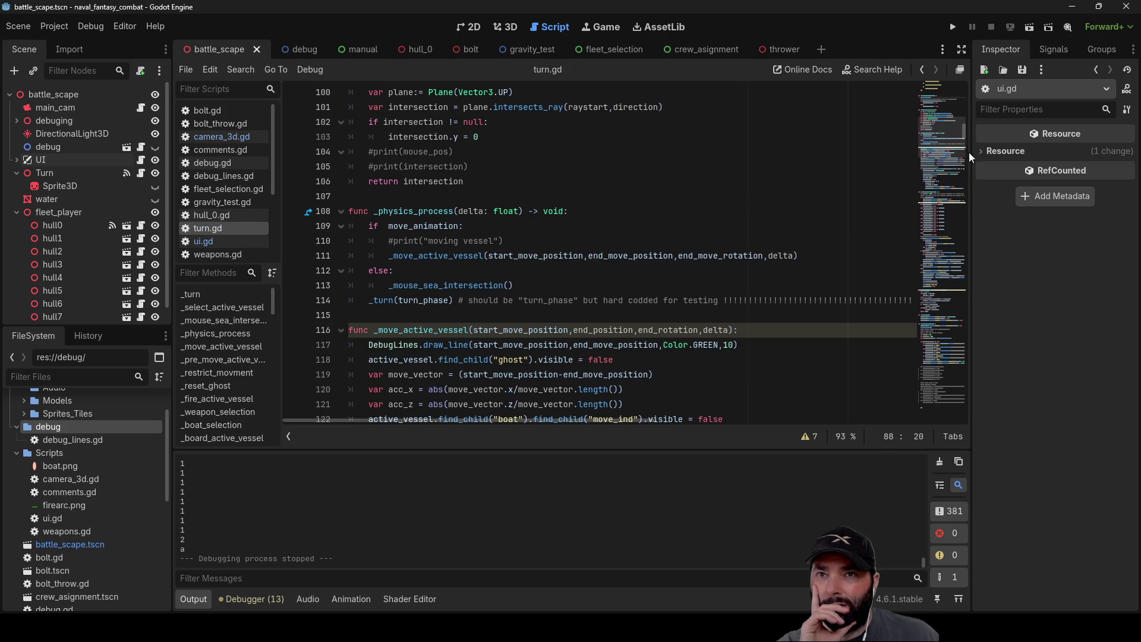
pyautogui.scroll(-20, 959, 151)
pyautogui.scroll(-3, 220, 356)
pyautogui.scroll(-8, 220, 356)
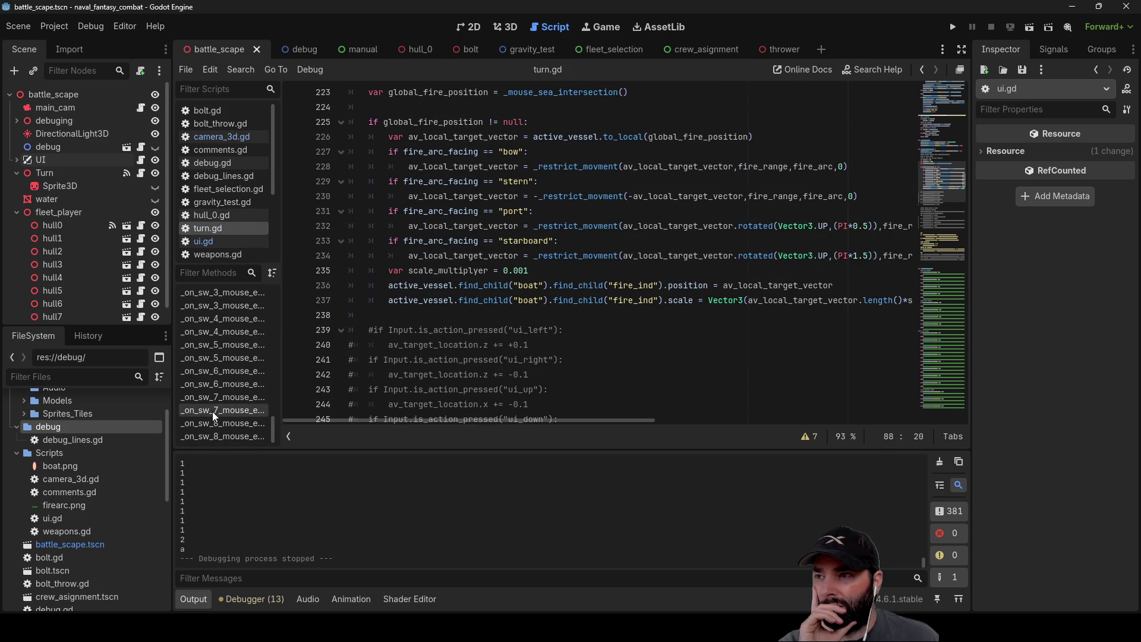
pyautogui.scroll(5, 206, 366)
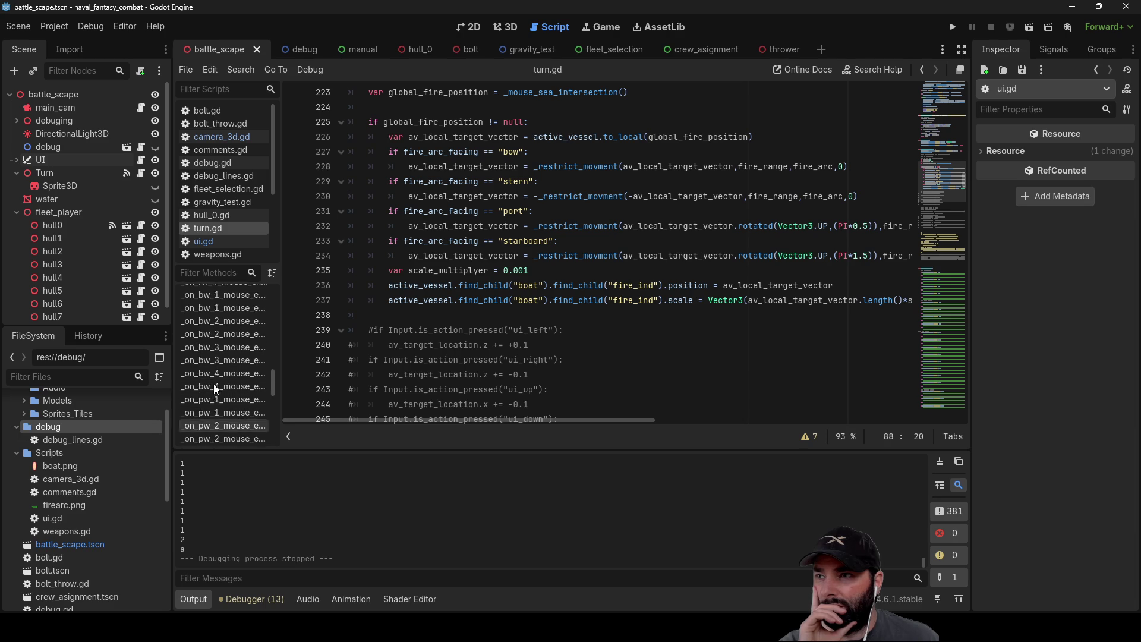
pyautogui.scroll(7, 212, 384)
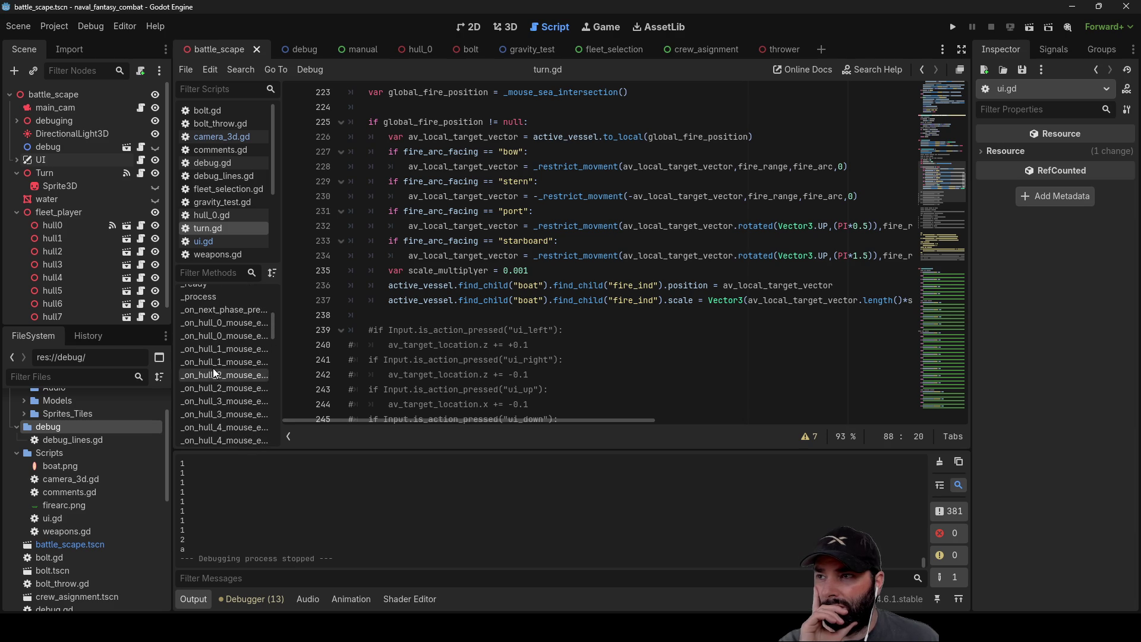
pyautogui.click(217, 369)
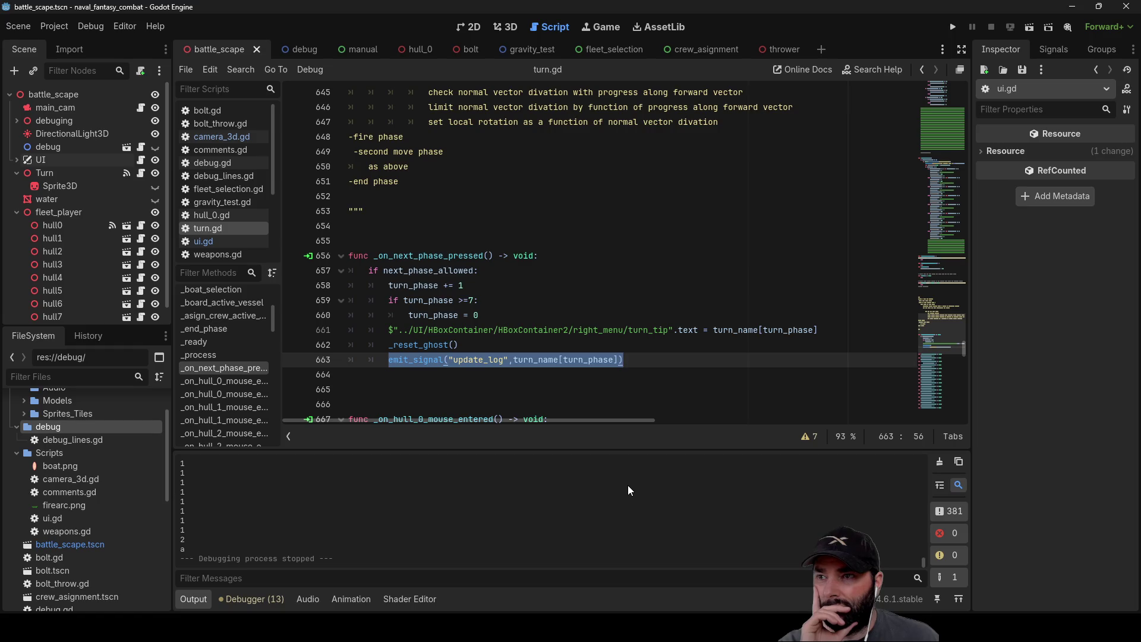
pyautogui.click(1061, 51)
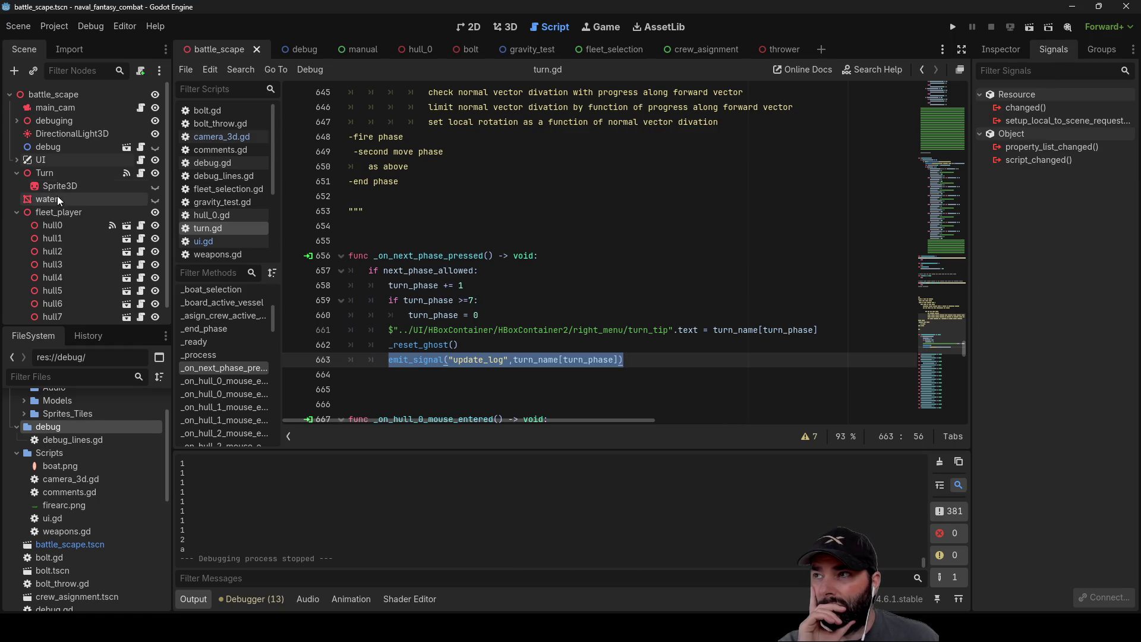
# Step: Follow the Turn node's update_log connection into log.gd, then return to the top of camera_3d.gd
pyautogui.click(58, 172)
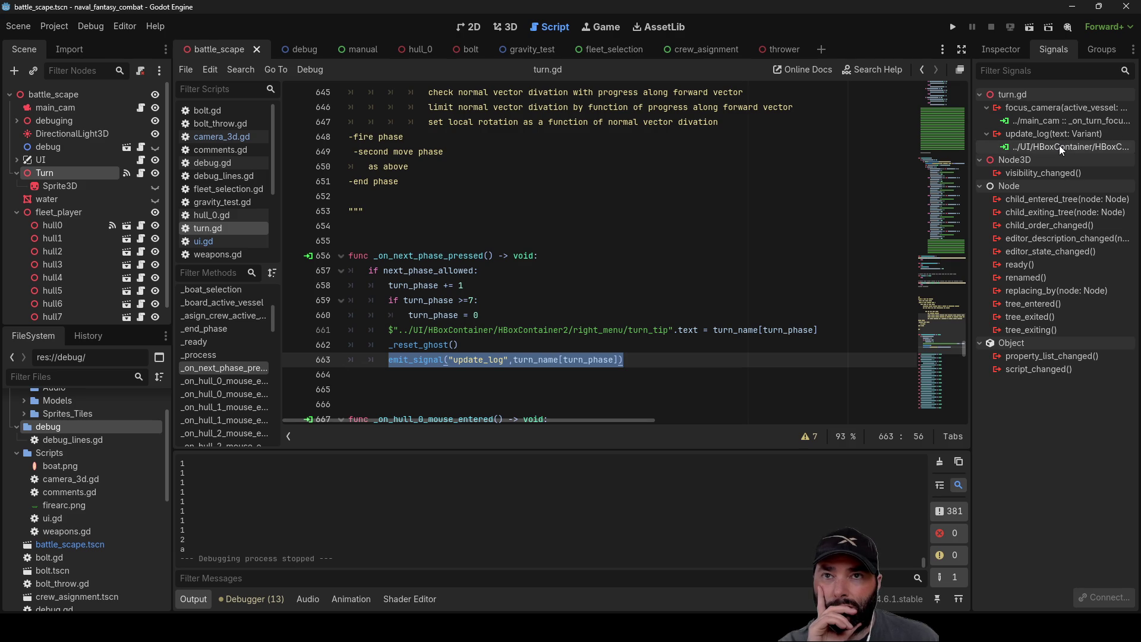
pyautogui.doubleClick(1059, 146)
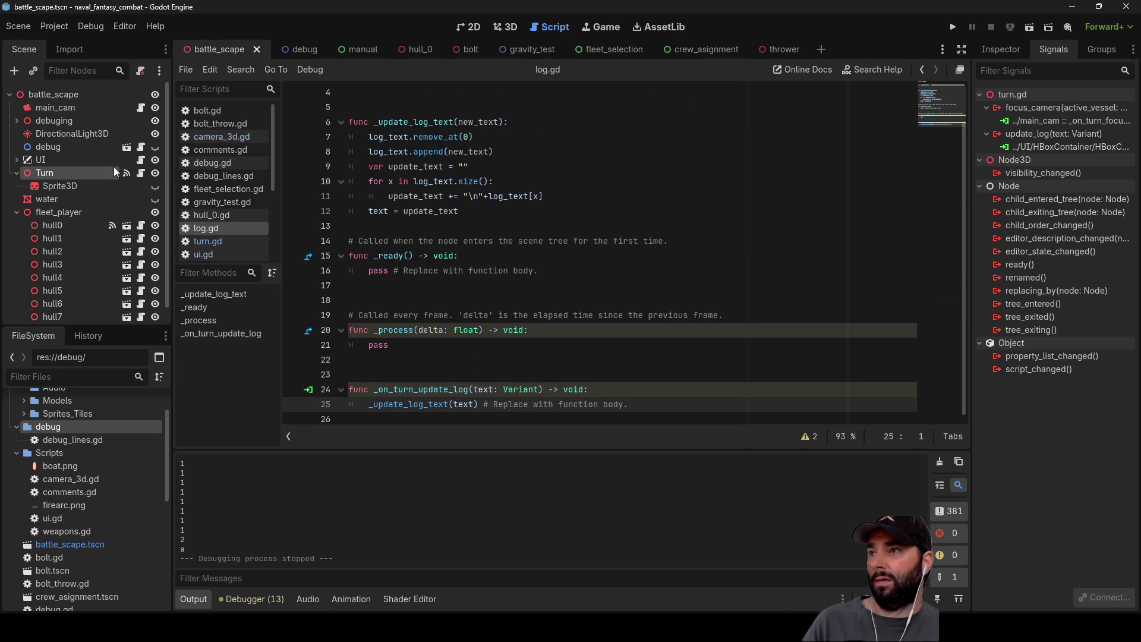
pyautogui.click(231, 136)
pyautogui.scroll(-1, 474, 308)
pyautogui.scroll(7, 474, 308)
pyautogui.scroll(20, 474, 309)
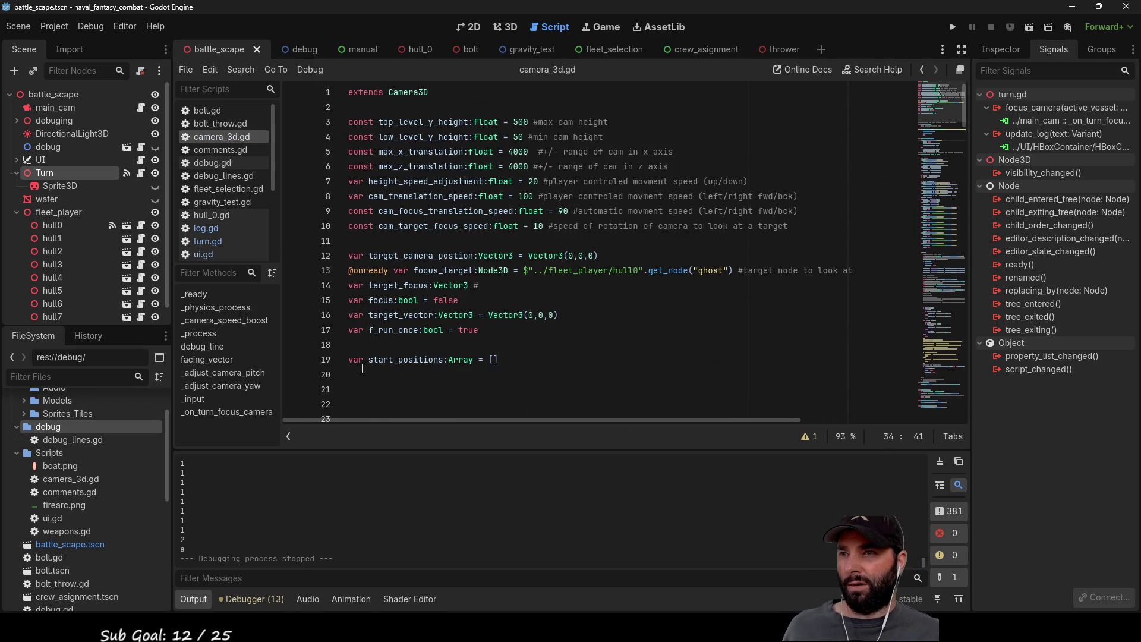
pyautogui.click(348, 271)
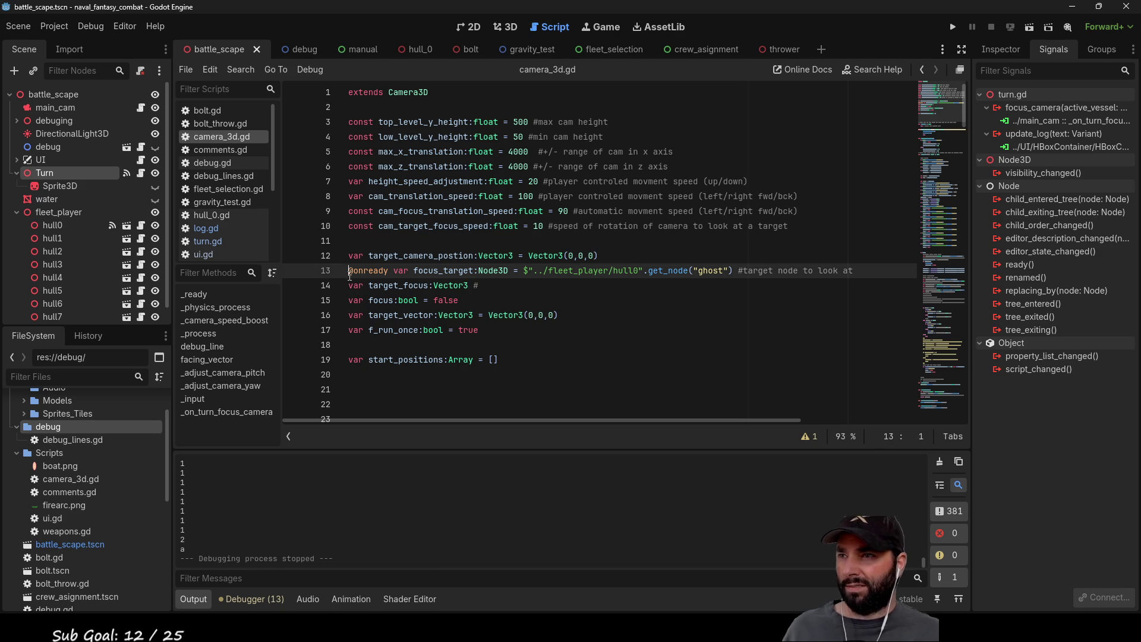
pyautogui.press('Delete')
pyautogui.press('Delete')
pyautogui.press('Delete')
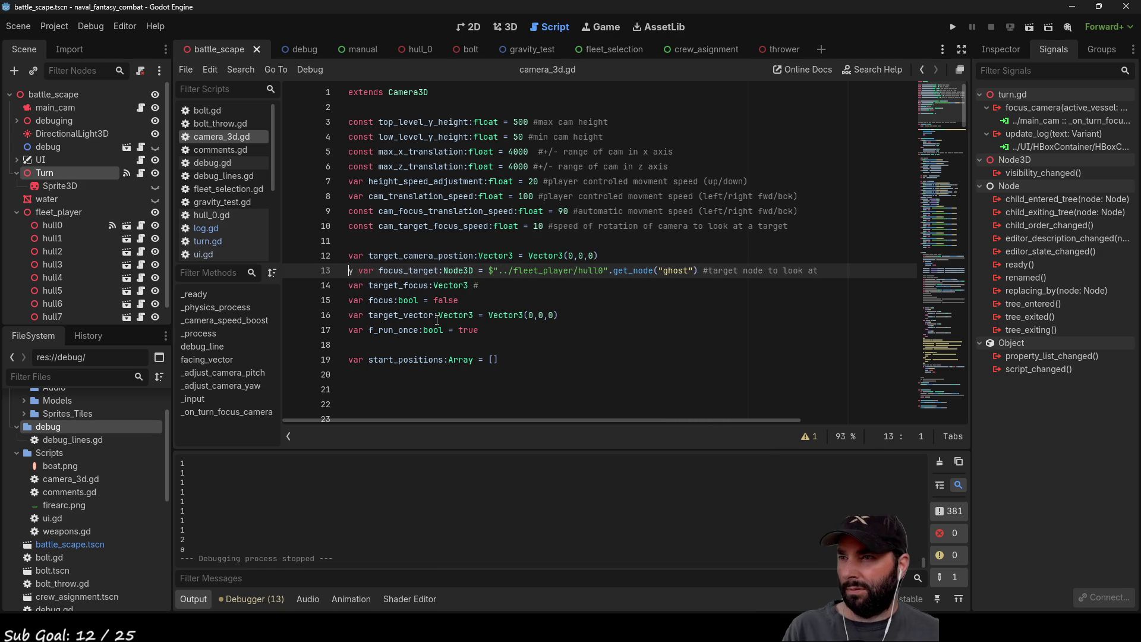
pyautogui.press('Delete')
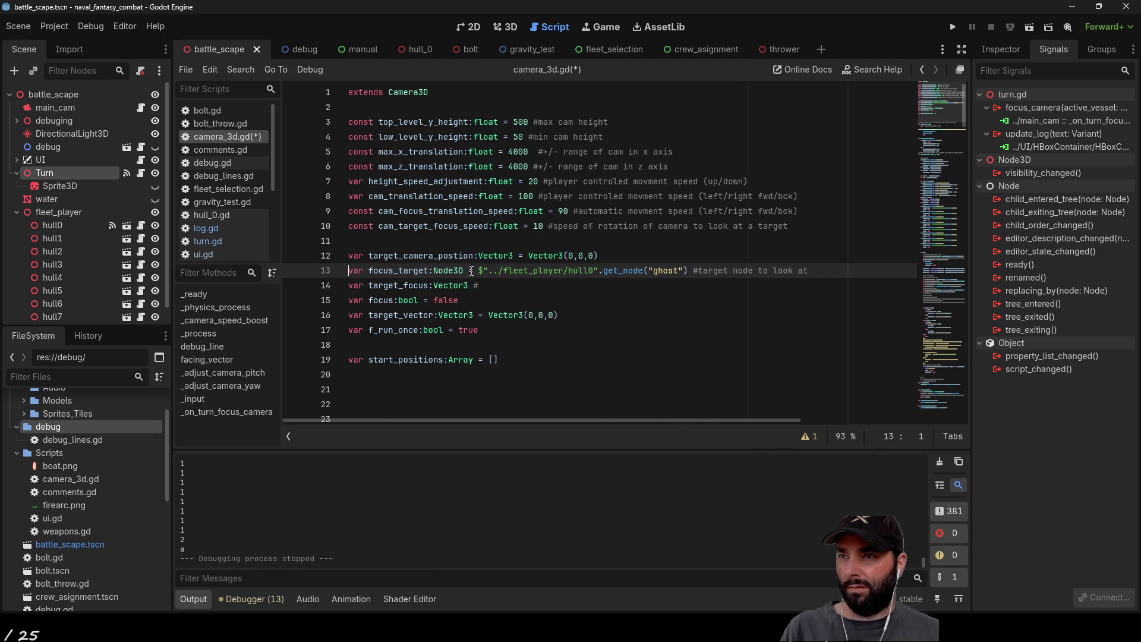
pyautogui.moveTo(469, 271)
pyautogui.mouseDown()
pyautogui.moveTo(775, 270)
pyautogui.moveTo(691, 265)
pyautogui.mouseUp()
pyautogui.press('BackSpace')
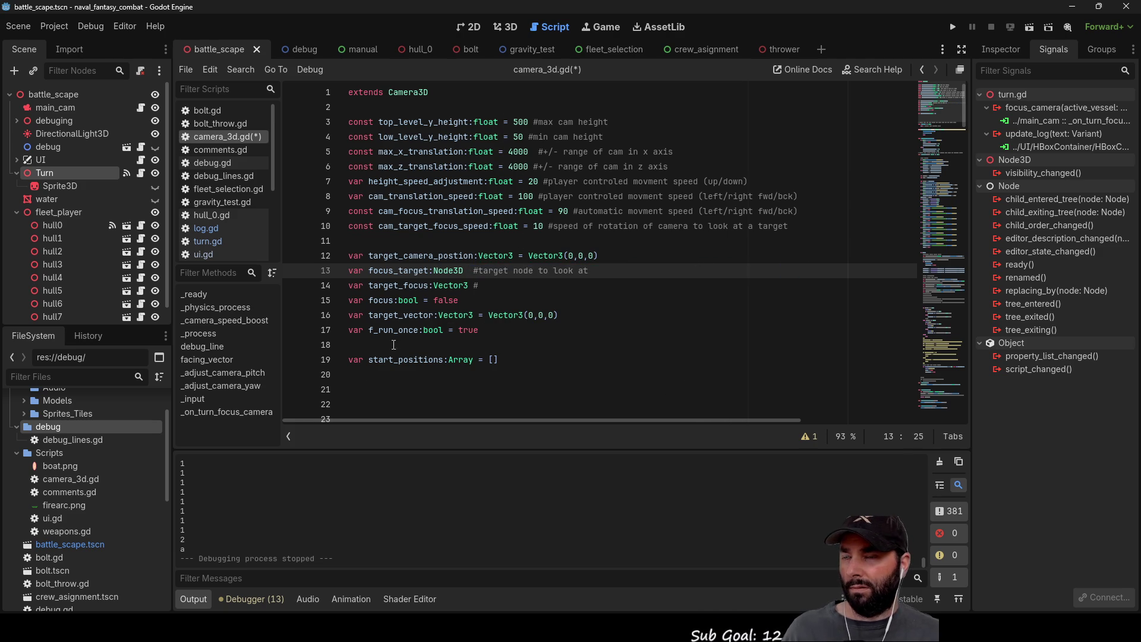
# Step: Declare 'signal update_log' on line 21 of camera_3d.gd
pyautogui.scroll(-3, 395, 344)
pyautogui.click(351, 251)
pyautogui.write('si')
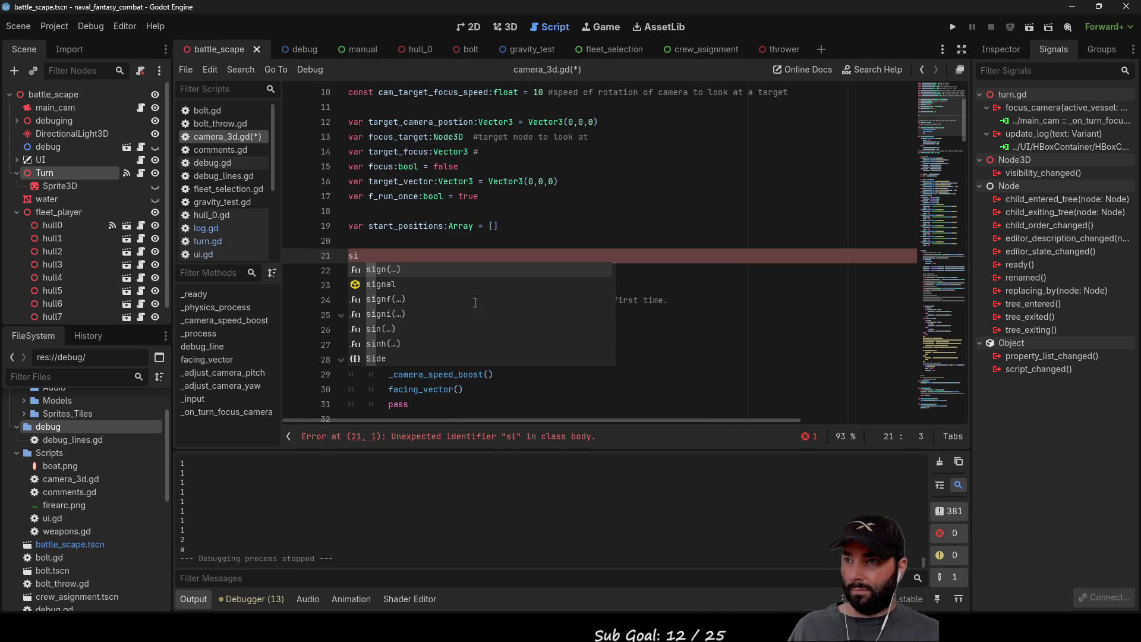
pyautogui.write('gna')
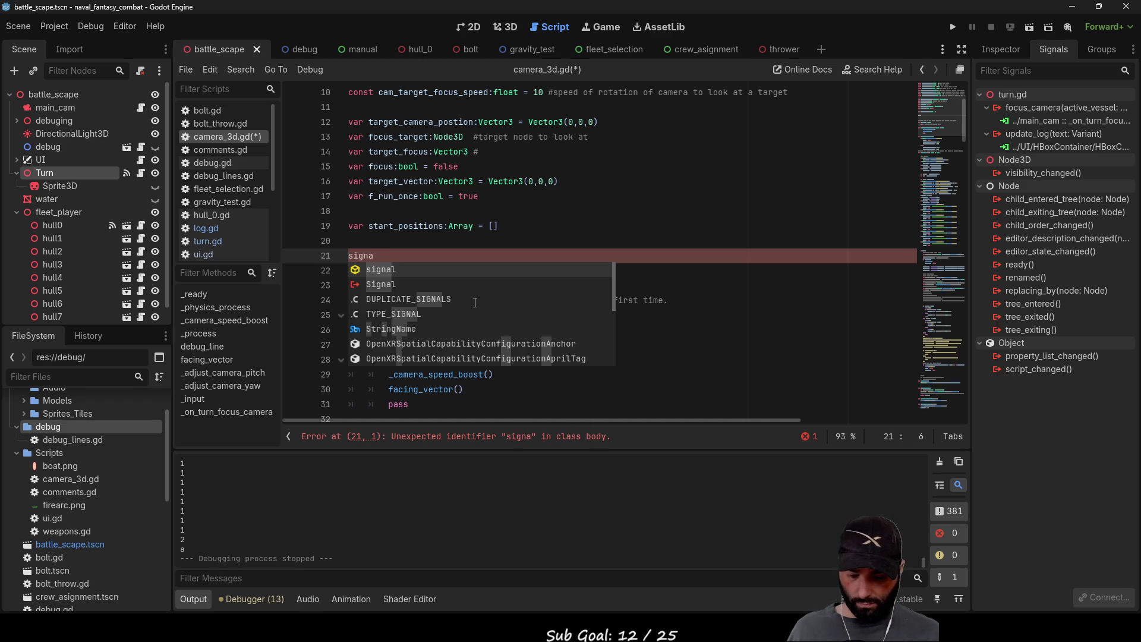
pyautogui.write('l ')
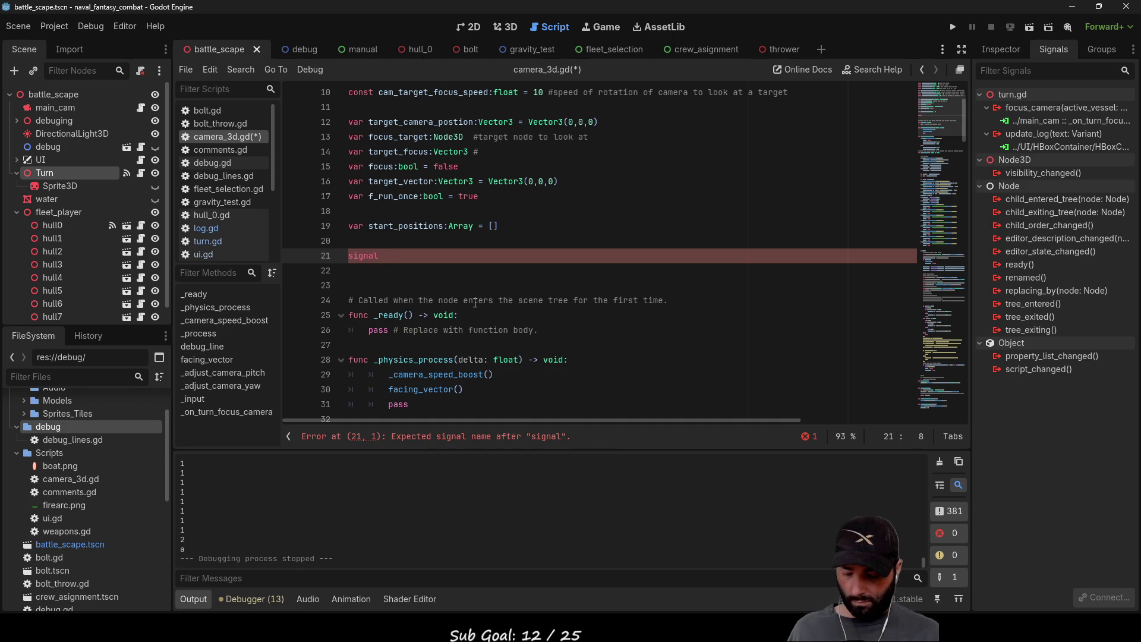
pyautogui.write('up')
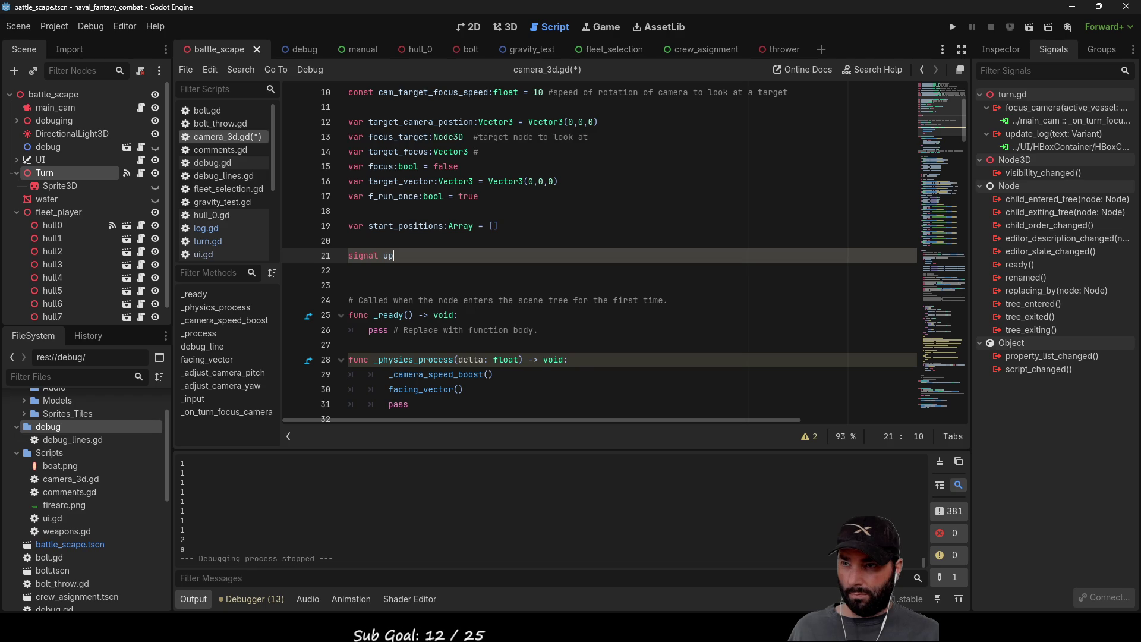
pyautogui.write('date')
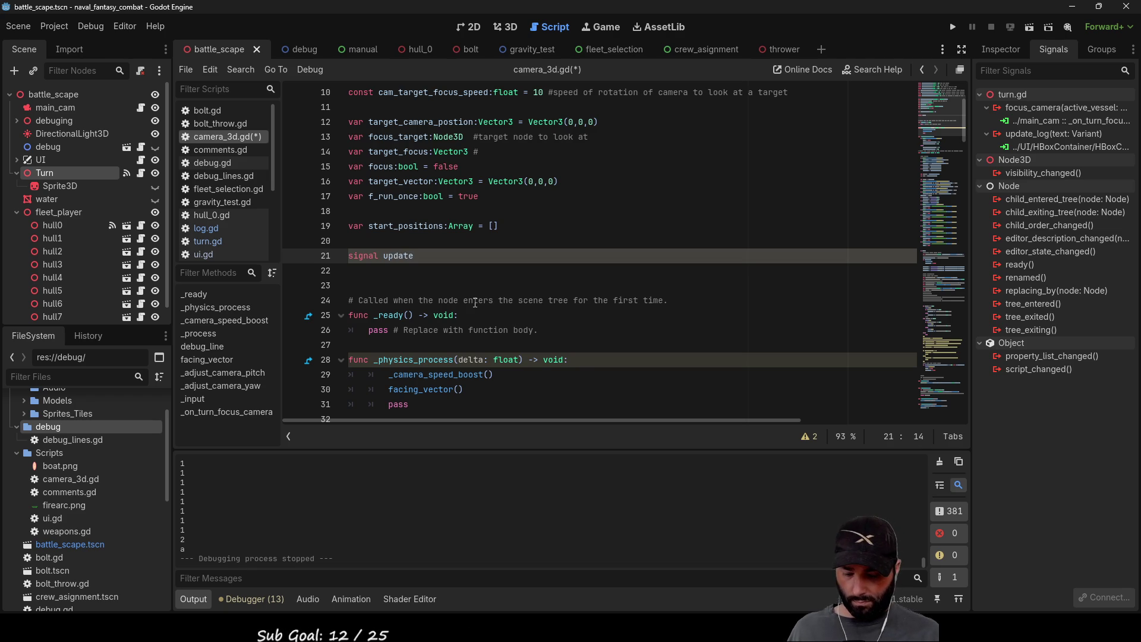
pyautogui.write('_log')
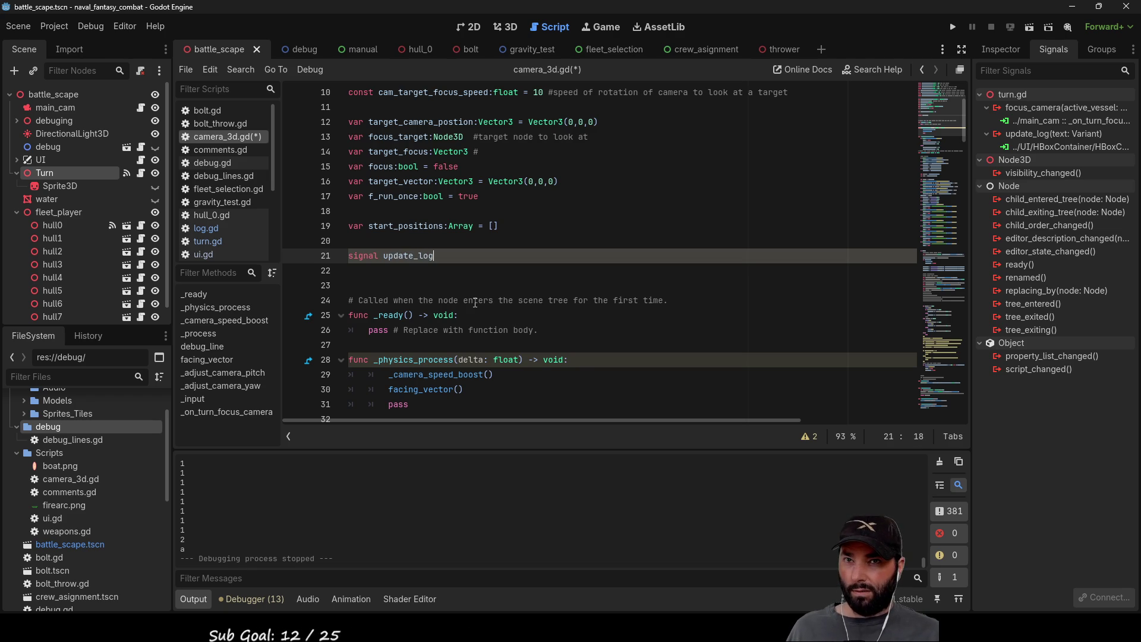
pyautogui.press('Up')
pyautogui.press('Down')
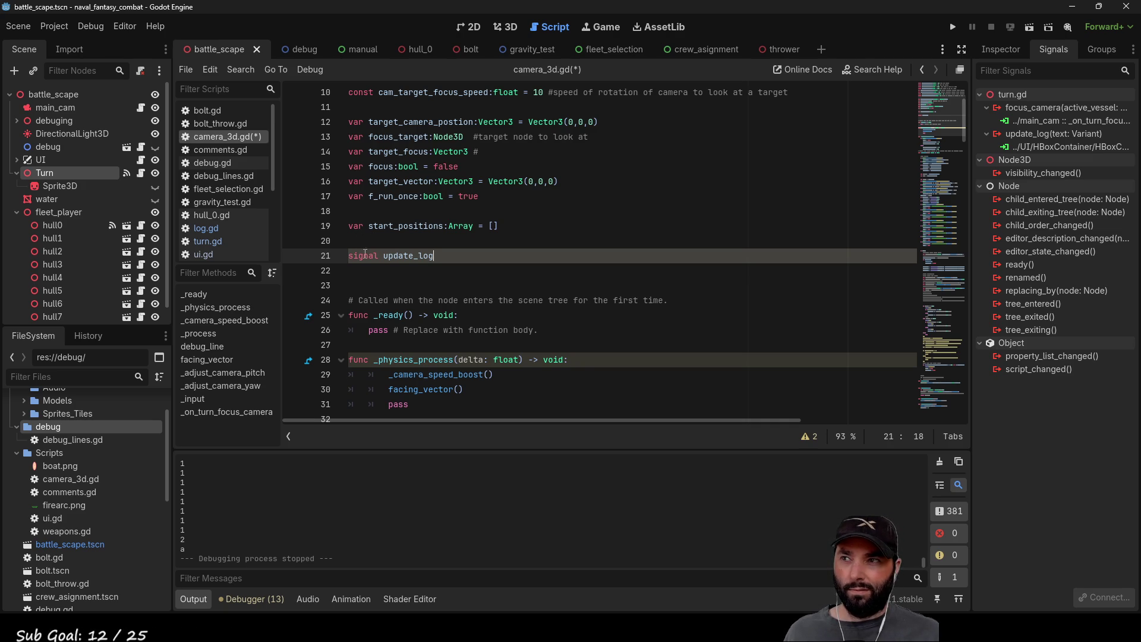
# Step: Review camera_3d.gd, then open turn.gd in the script editor
pyautogui.scroll(-6, 414, 255)
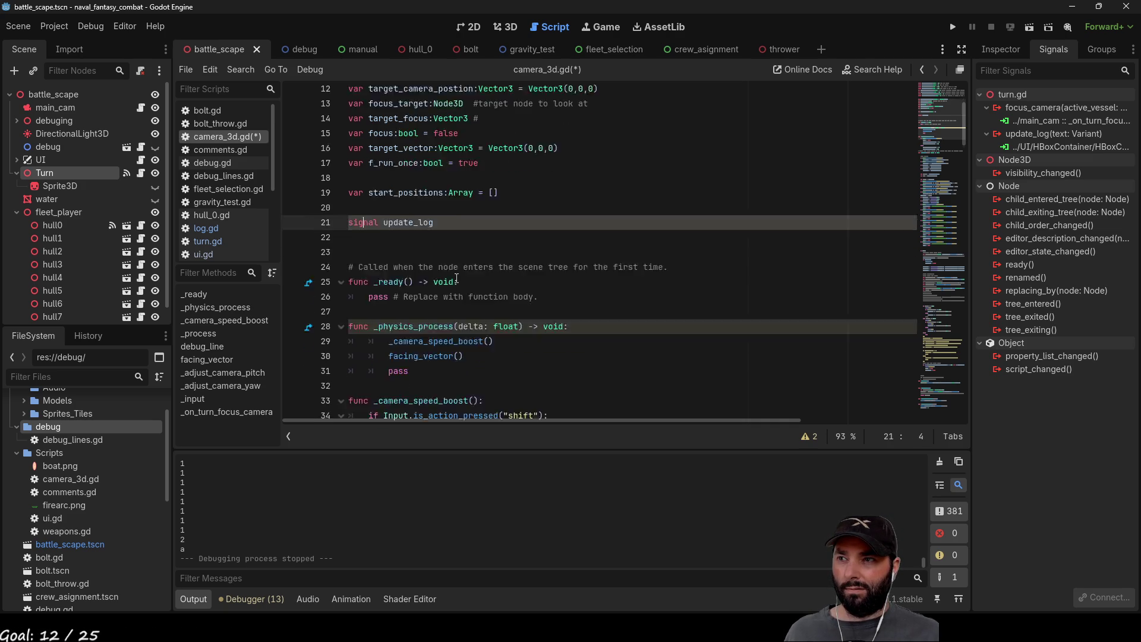
pyautogui.scroll(5, 455, 266)
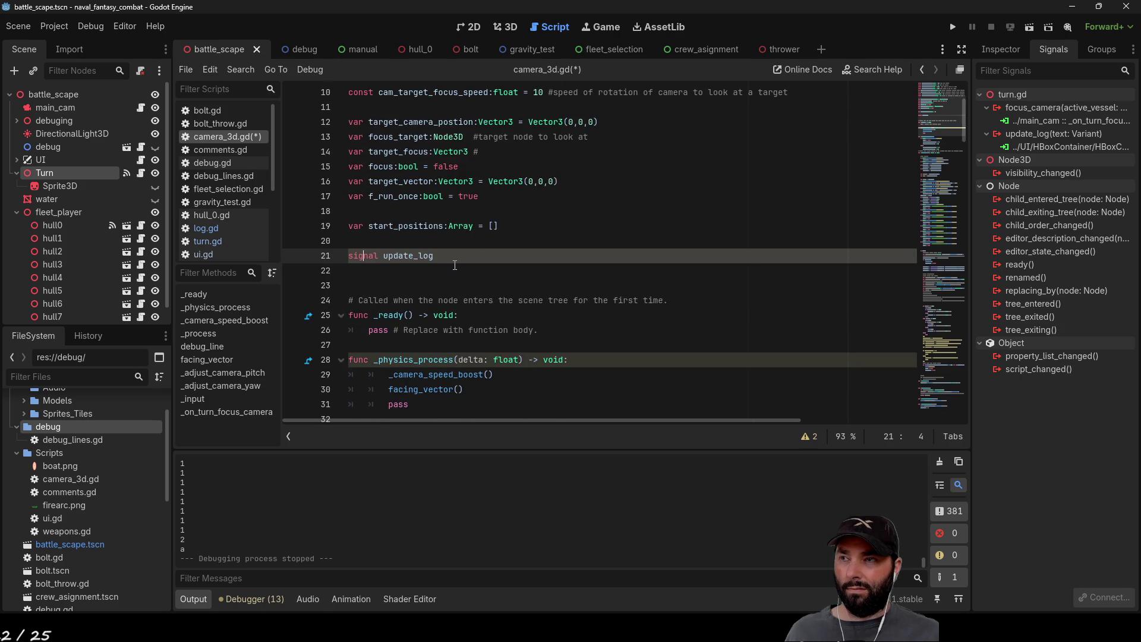
pyautogui.scroll(-5, 455, 265)
pyautogui.scroll(9, 455, 268)
pyautogui.scroll(-8, 454, 274)
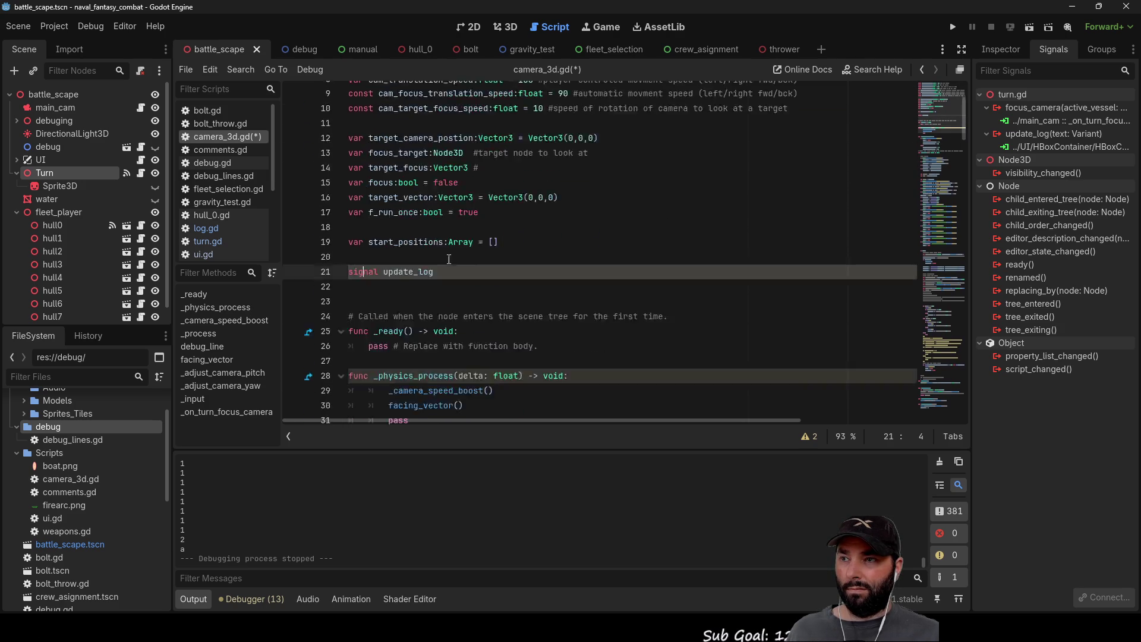
pyautogui.scroll(5, 449, 249)
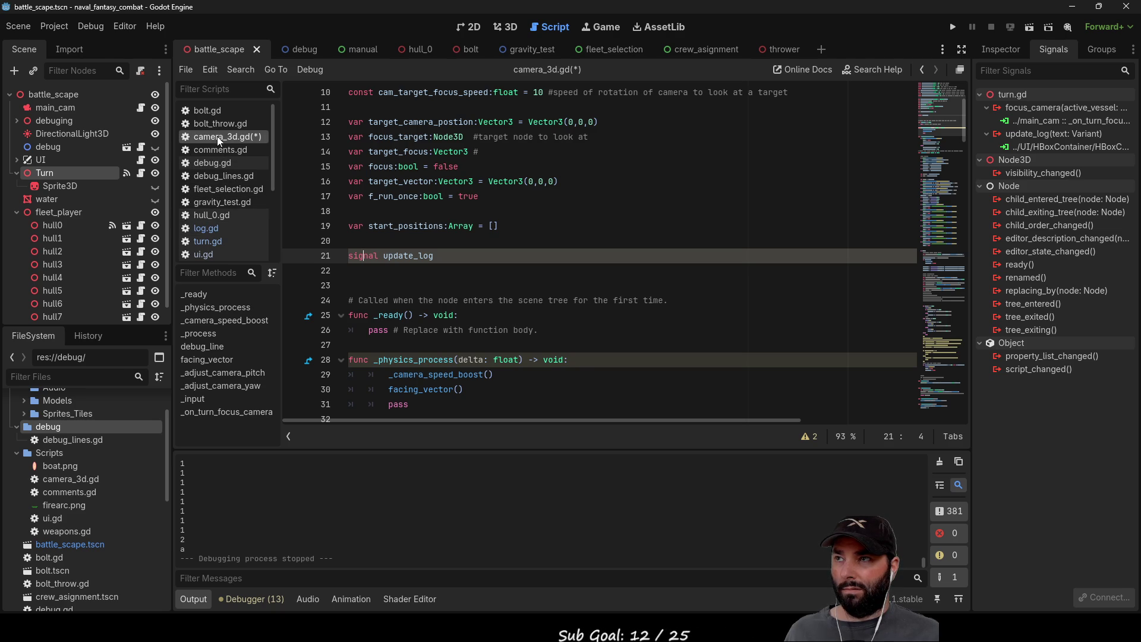
pyautogui.scroll(-2, 212, 166)
pyautogui.scroll(-1, 211, 158)
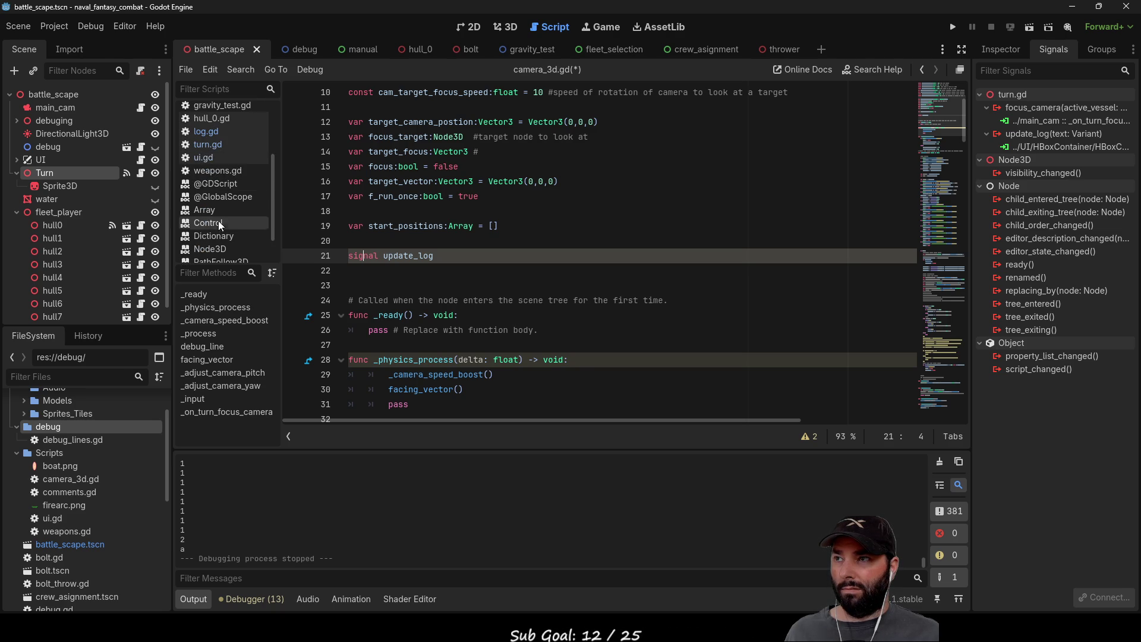
pyautogui.click(213, 145)
pyautogui.scroll(10, 498, 286)
pyautogui.moveTo(964, 326); pyautogui.dragTo(971, 64)
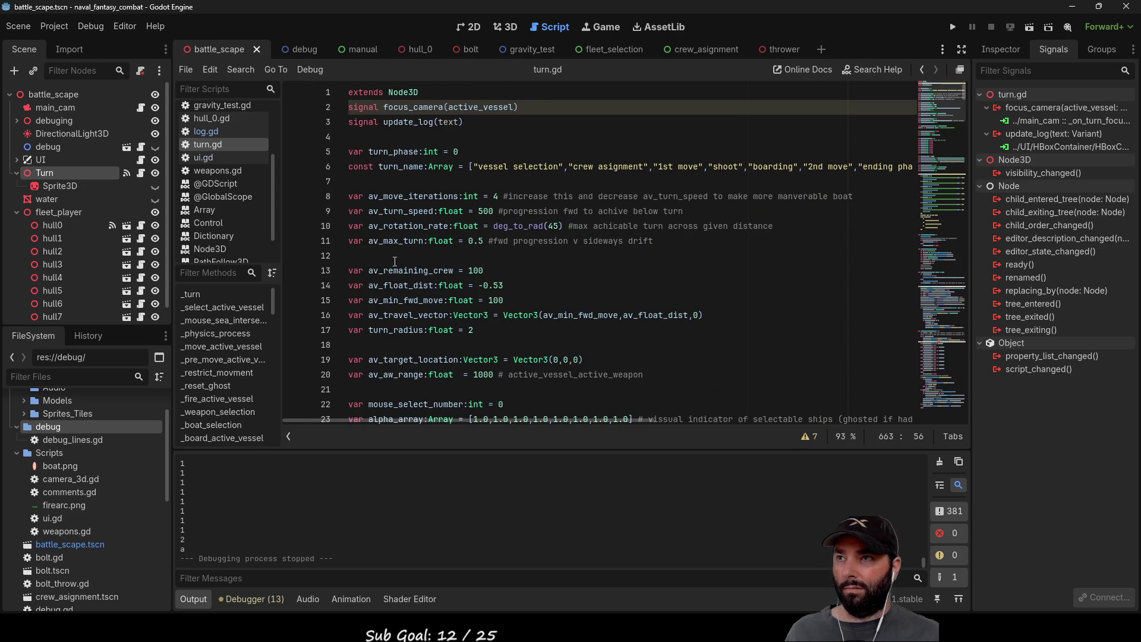
# Step: Inspect turn.gd's 'signal update_log(text)' declaration, then open the Vector3 documentation
pyautogui.moveTo(473, 121)
pyautogui.mouseDown()
pyautogui.moveTo(357, 109)
pyautogui.moveTo(347, 122)
pyautogui.mouseUp()
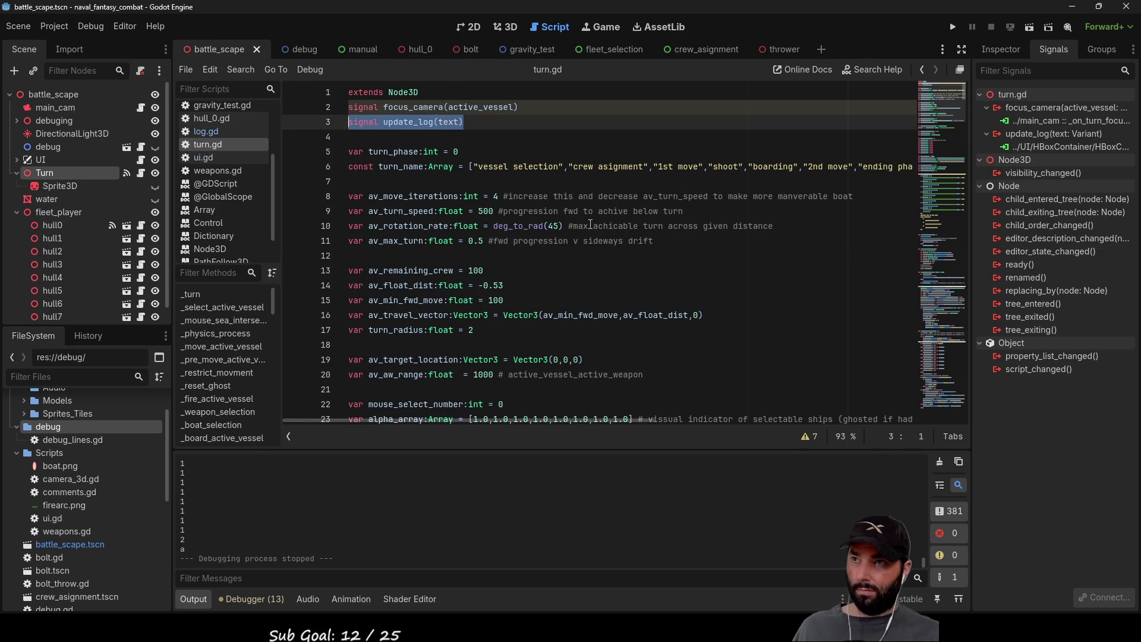
pyautogui.click(377, 130)
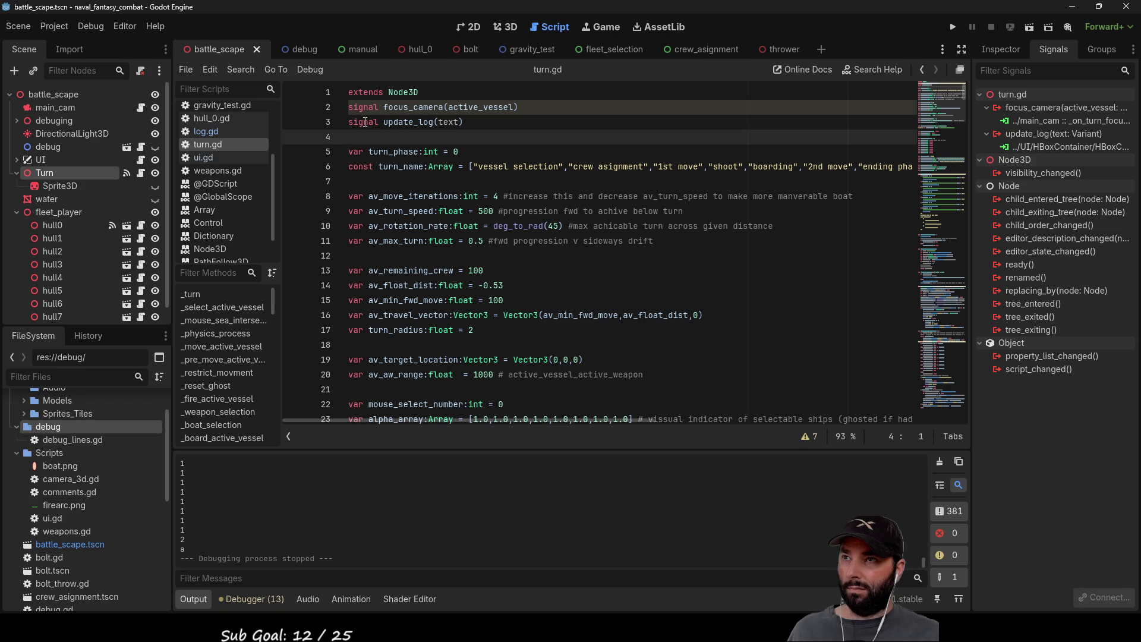
pyautogui.scroll(-2, 236, 230)
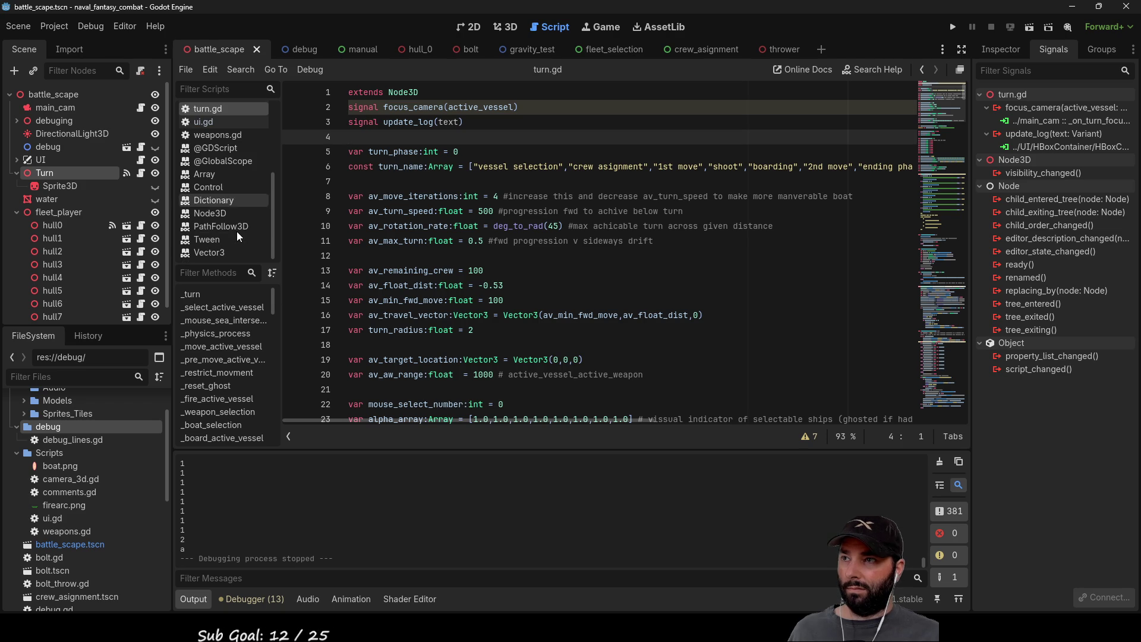
pyautogui.click(206, 254)
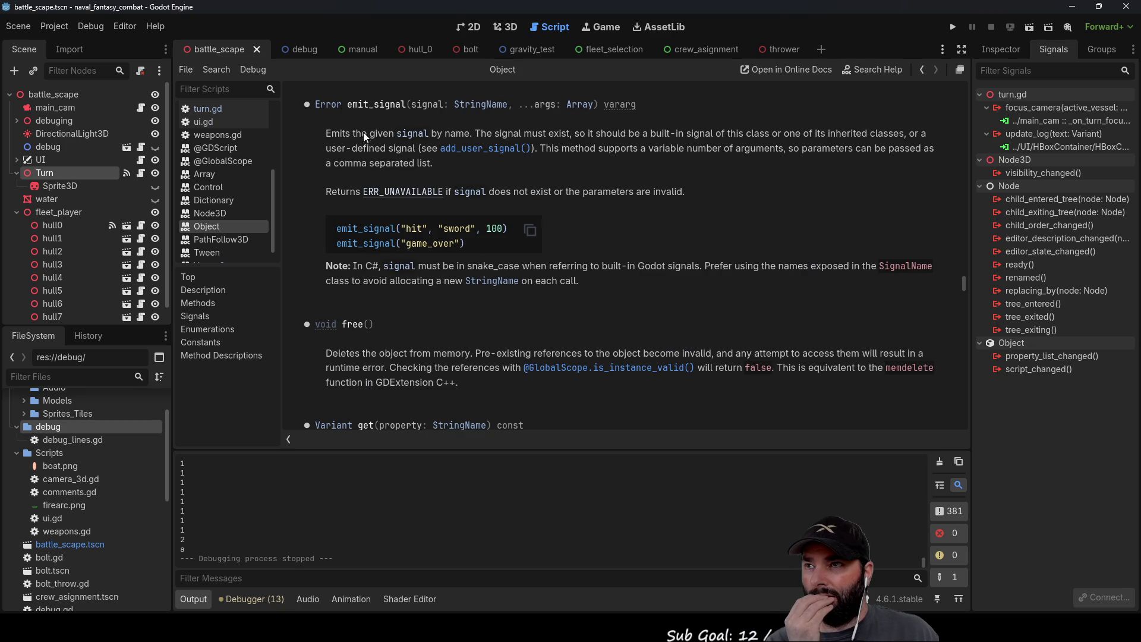
# Step: Highlight 'signal' in the emit_signal description and its C# note, then return to camera_3d.gd
pyautogui.doubleClick(410, 133)
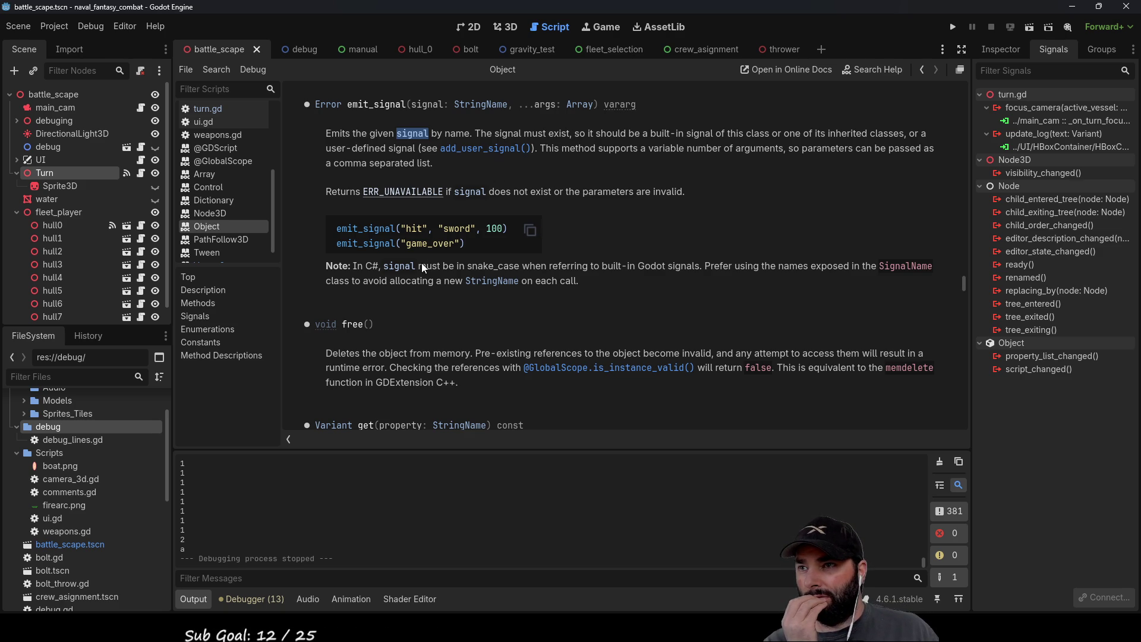
pyautogui.doubleClick(401, 268)
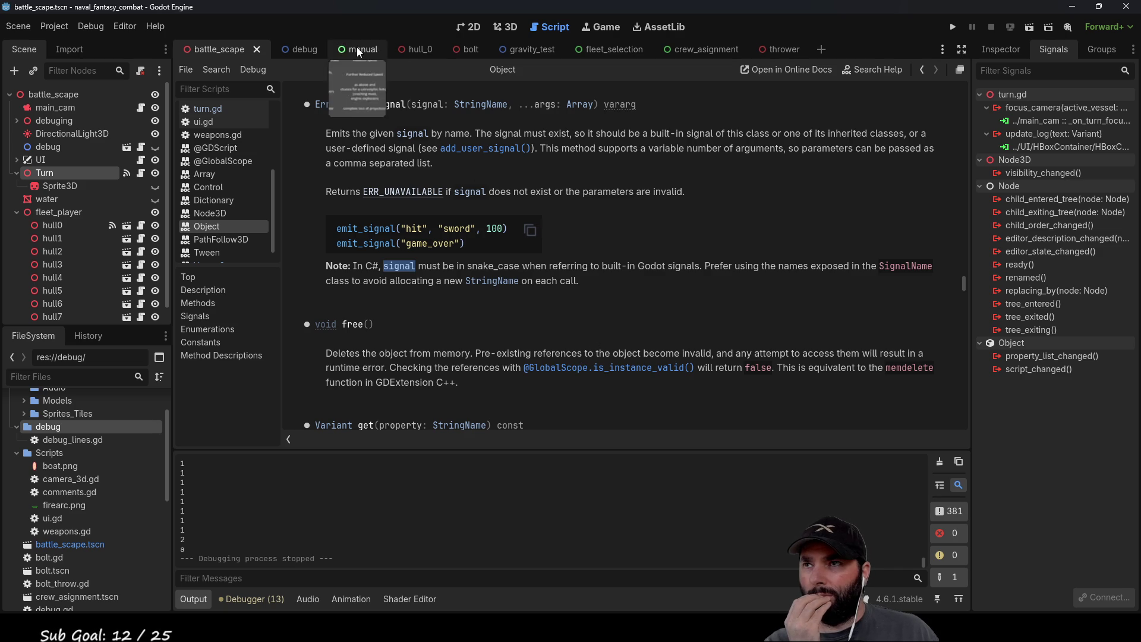
pyautogui.scroll(3, 237, 189)
pyautogui.click(231, 123)
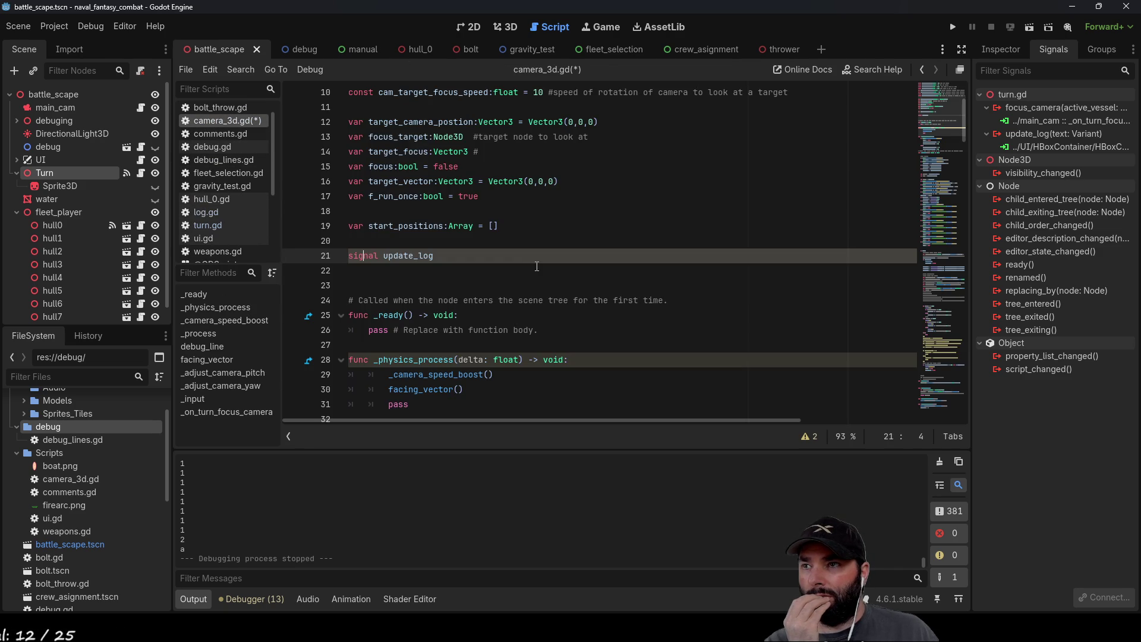
# Step: Review the signal update_log declaration on line 21, undoing the trial edit
pyautogui.click(495, 272)
pyautogui.scroll(1, 466, 262)
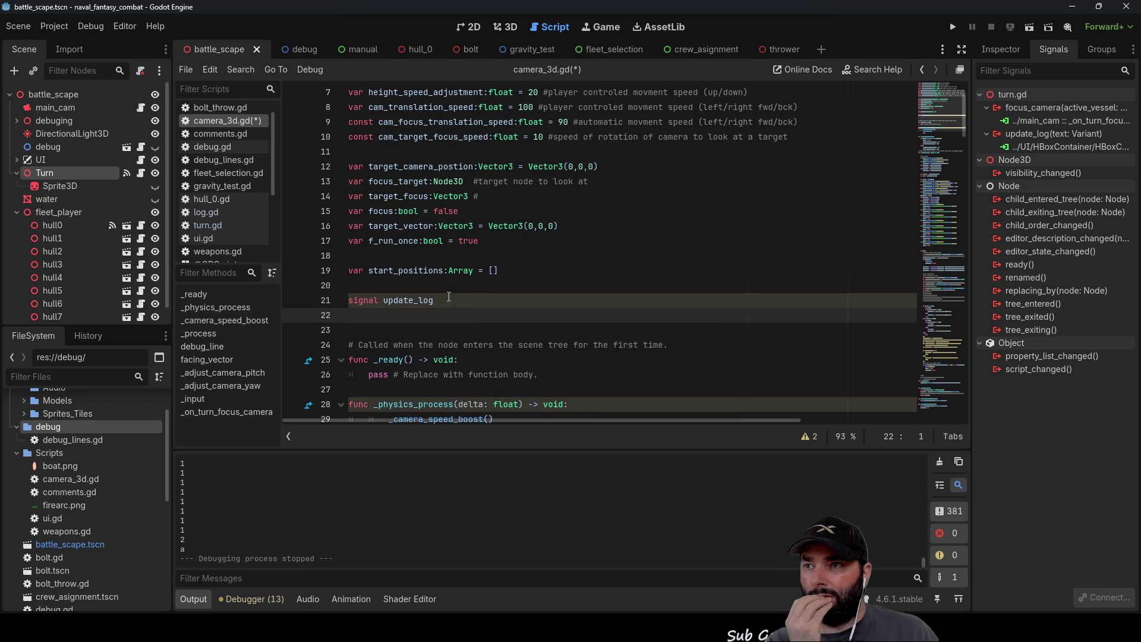
pyautogui.moveTo(436, 300); pyautogui.dragTo(349, 301)
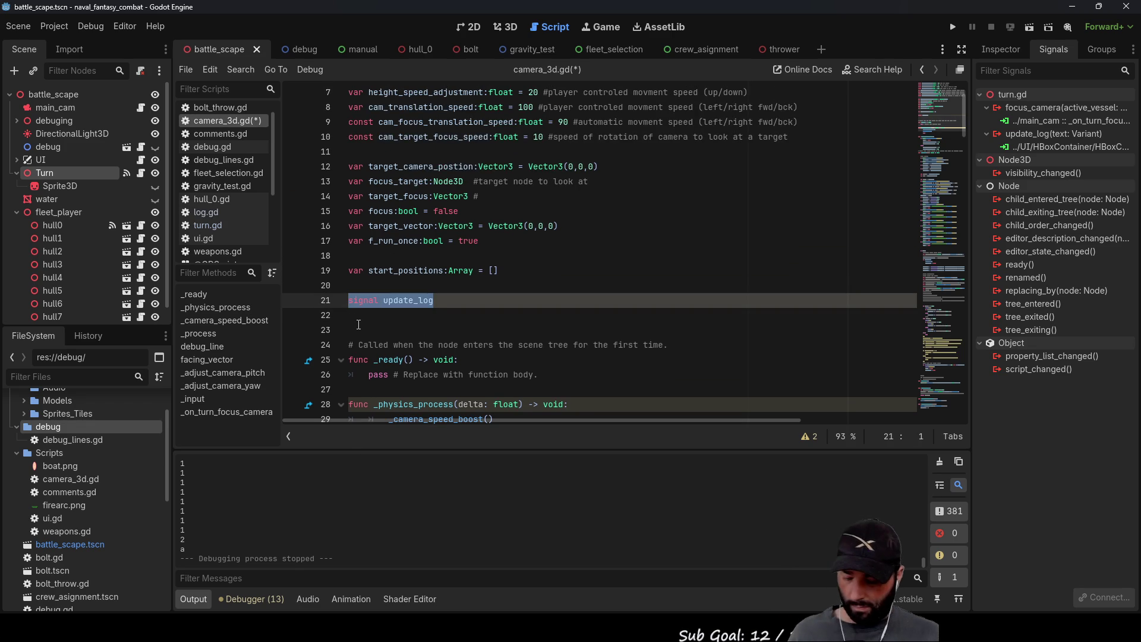
pyautogui.hotkey('ctrl', 'z')
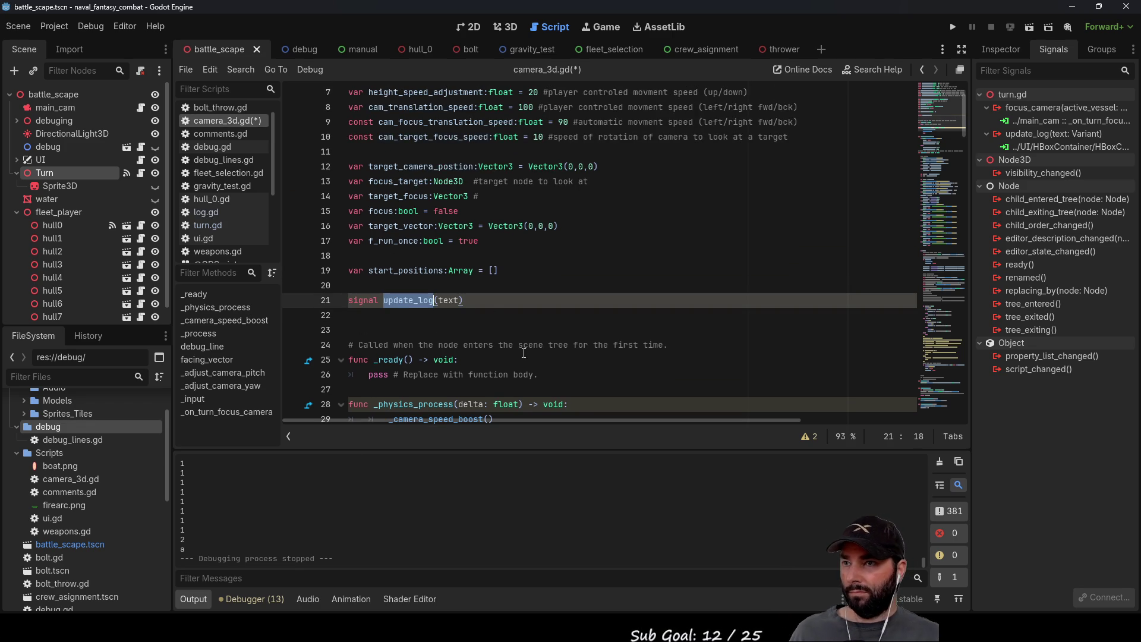
pyautogui.scroll(-20, 529, 339)
pyautogui.scroll(-18, 540, 324)
pyautogui.scroll(20, 507, 363)
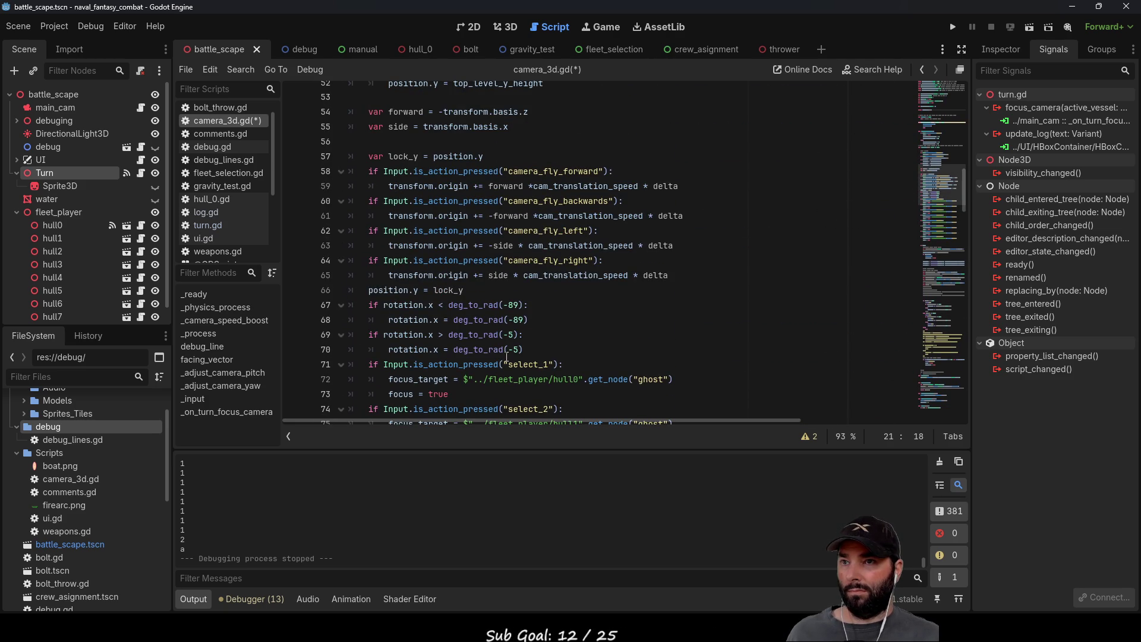
pyautogui.scroll(-4, 475, 297)
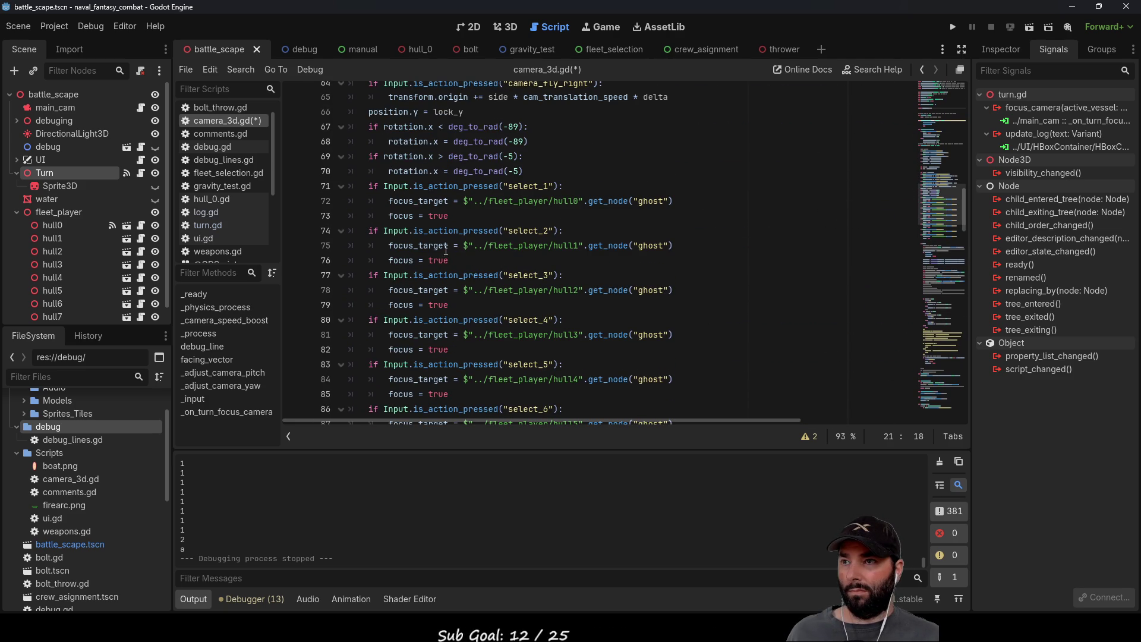
# Step: On new line 74 under focus = true, add emit_signal("update_log","focus hull0")
pyautogui.click(457, 216)
pyautogui.press('Return')
pyautogui.write('emi')
pyautogui.press('Return')
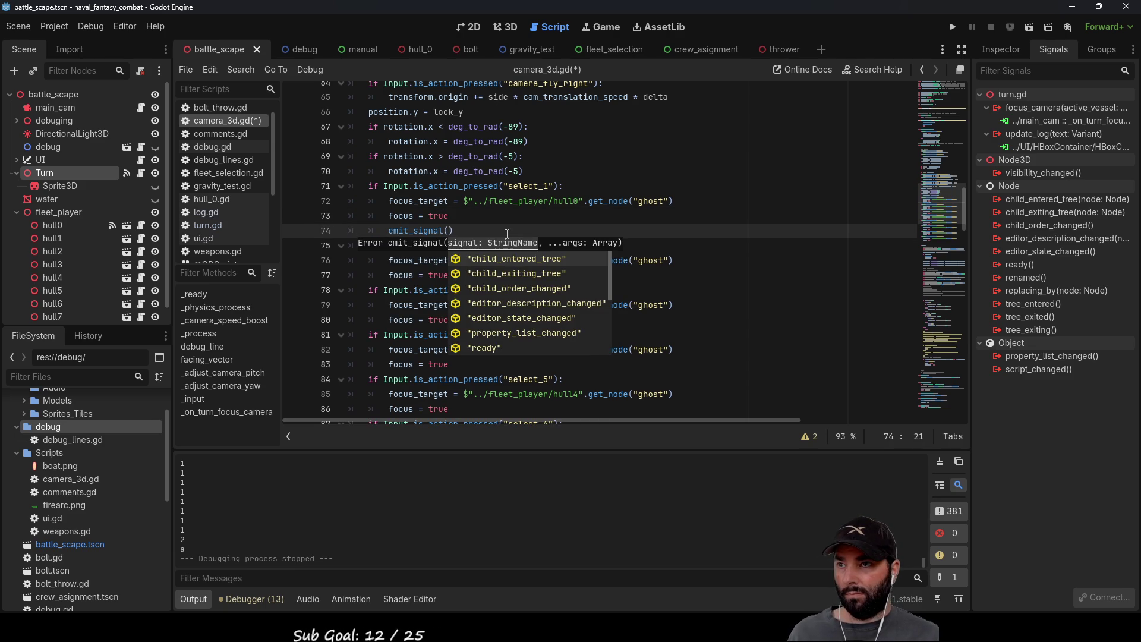
pyautogui.scroll(-5, 529, 292)
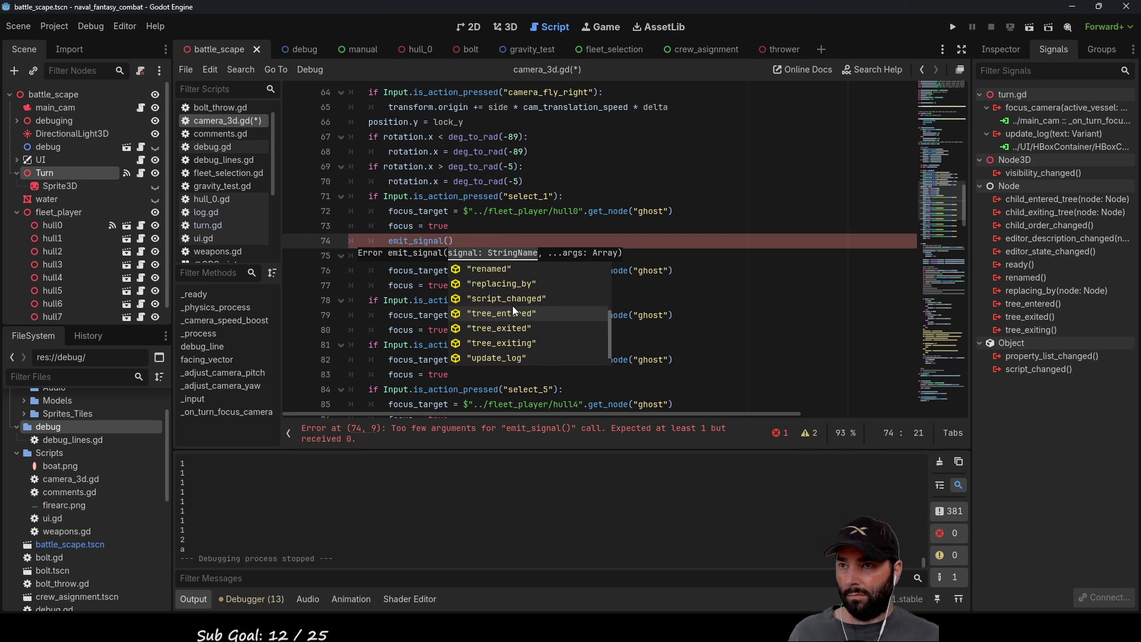
pyautogui.scroll(-1, 513, 306)
pyautogui.click(502, 343)
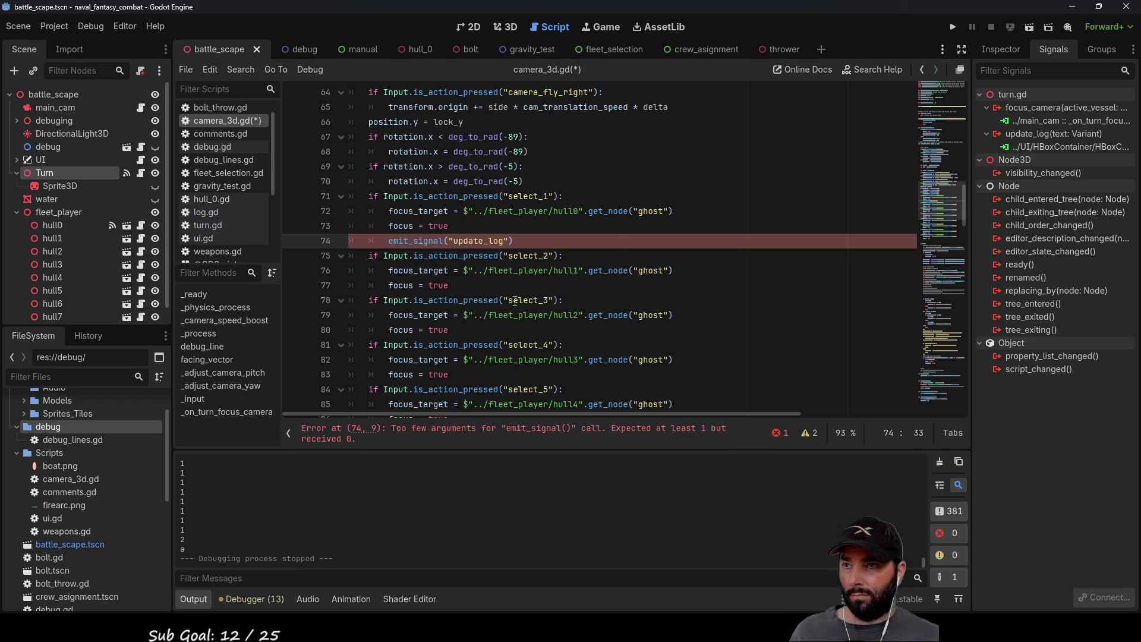
pyautogui.write(',"')
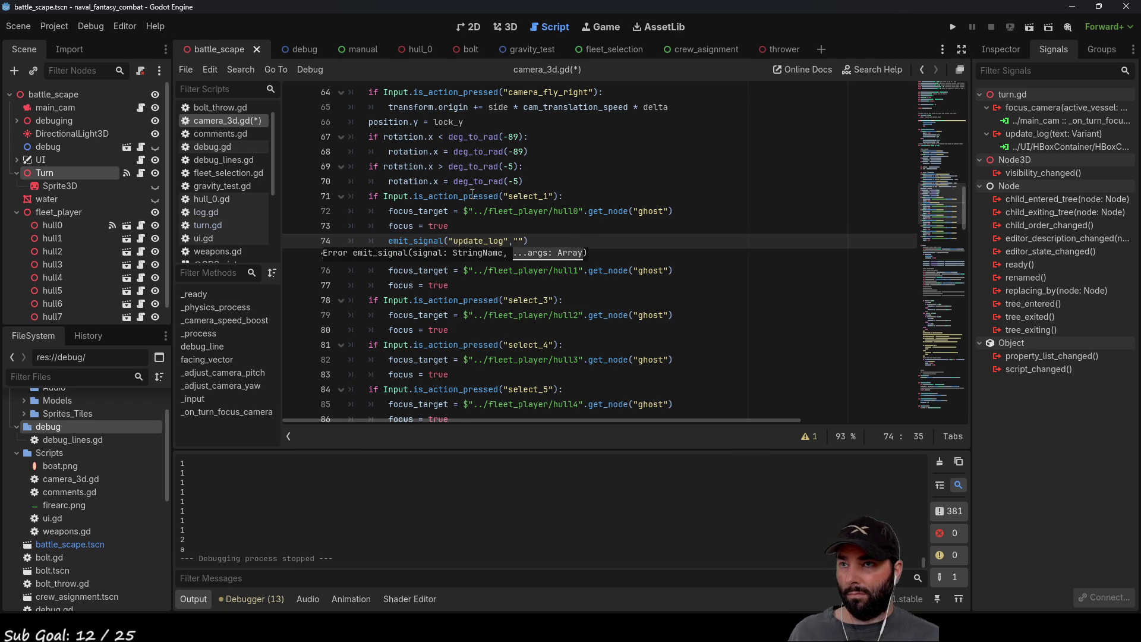
pyautogui.write('focus ')
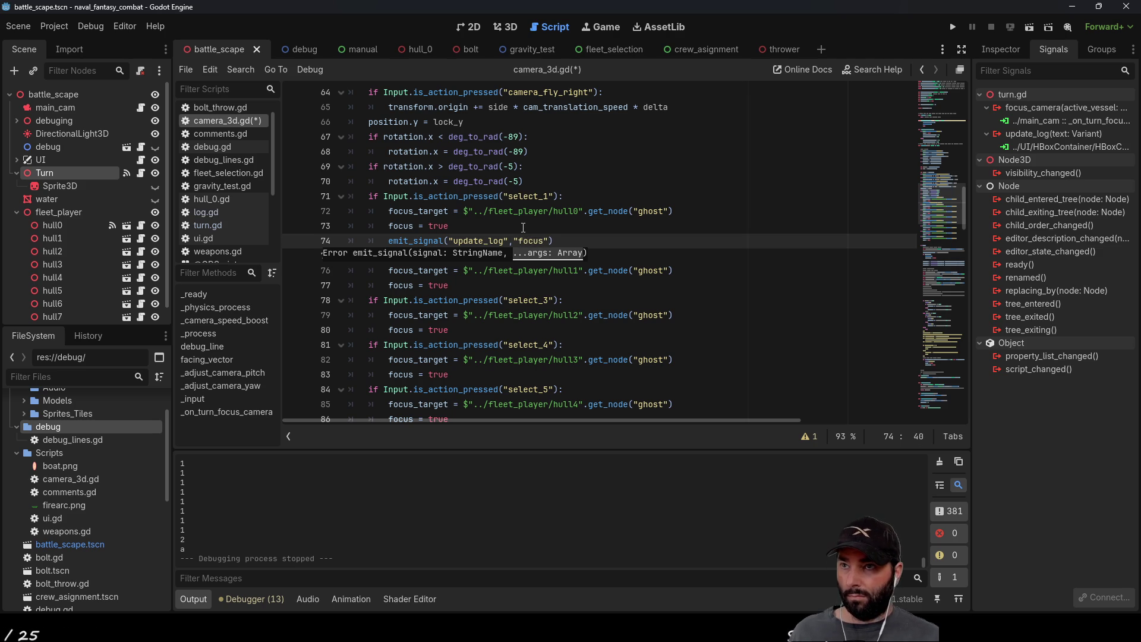
pyautogui.write('hull0')
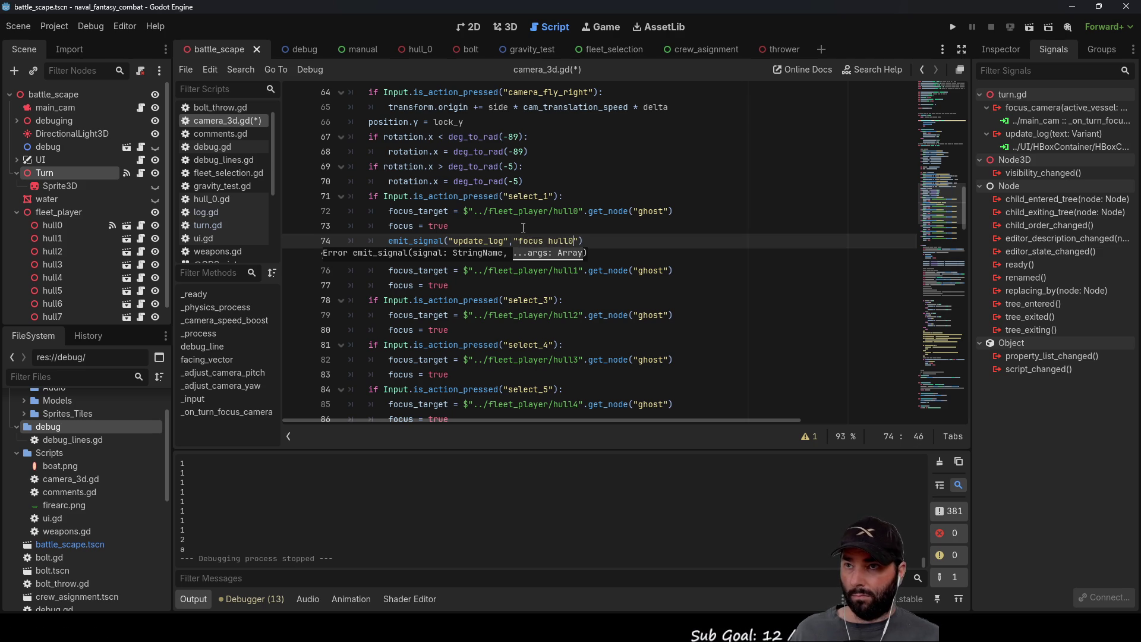
pyautogui.hotkey('shift', 'Left')
pyautogui.hotkey('shift', 'Left')
pyautogui.hotkey('shift', 'Left')
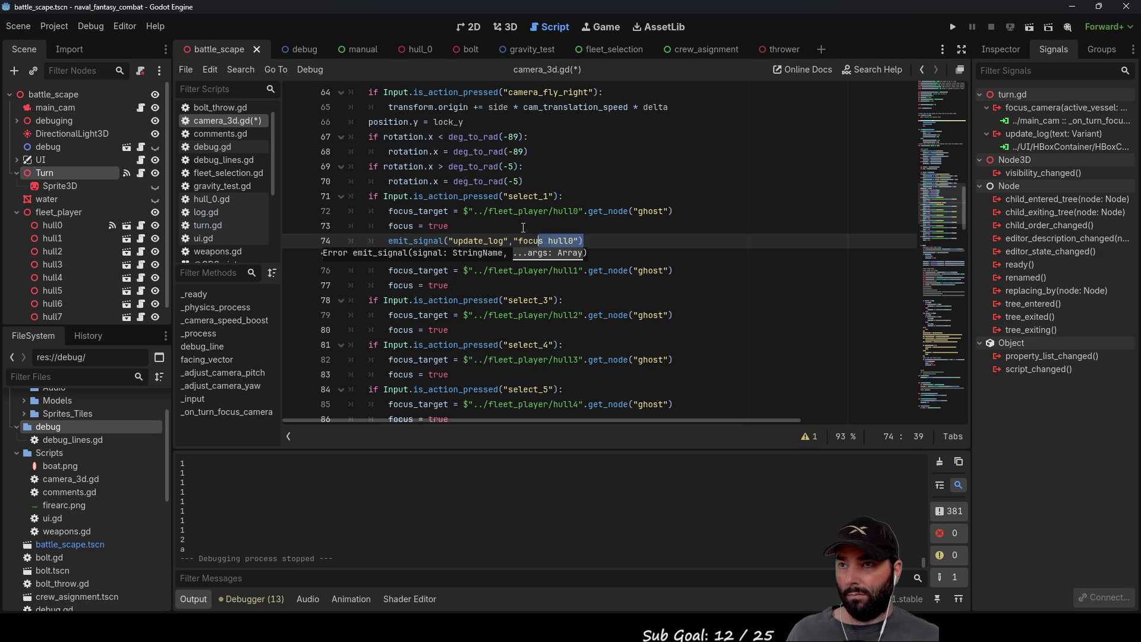
pyautogui.hotkey('ctrl', 'shift', 'Left')
pyautogui.hotkey('ctrl', 'shift', 'Left')
pyautogui.hotkey('ctrl', 'shift', 'Left')
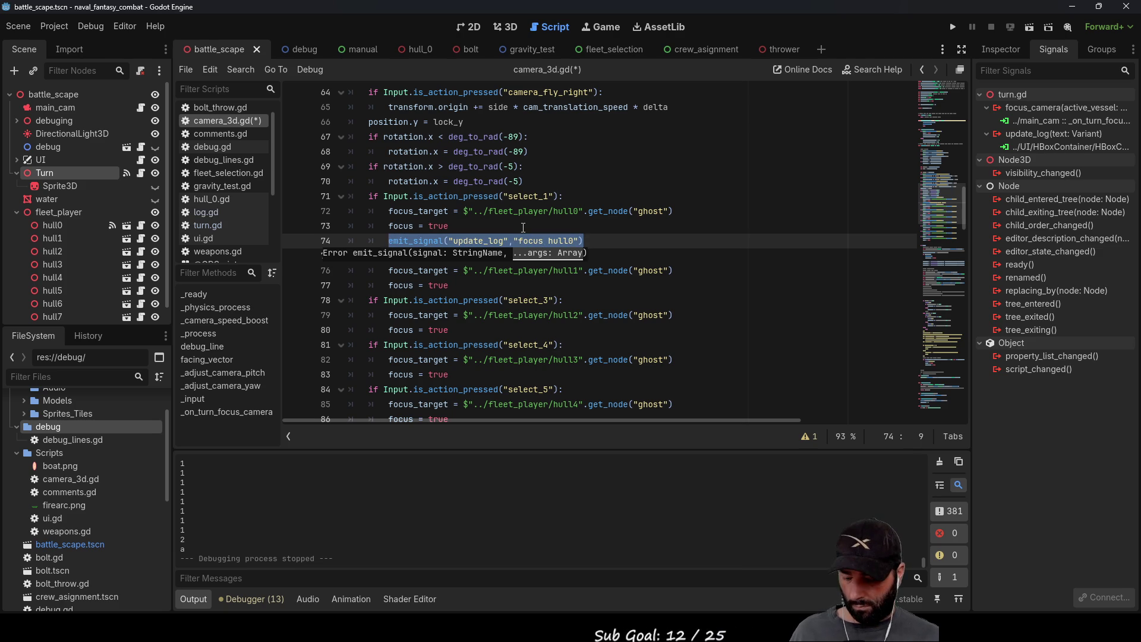
pyautogui.click(477, 295)
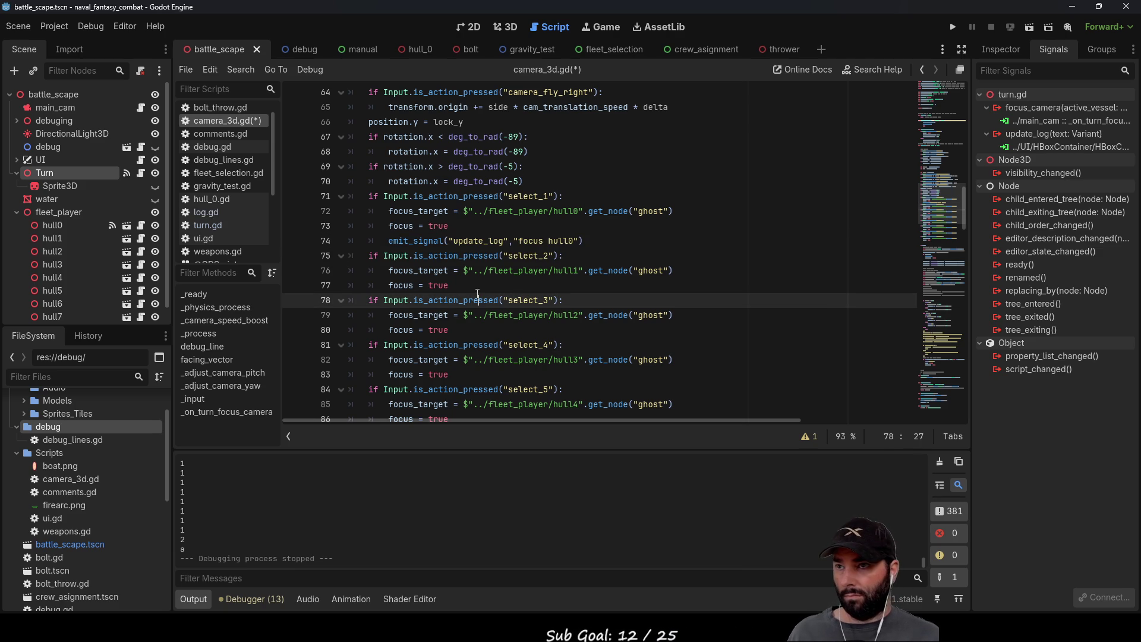
# Step: Paste the emit_signal log call into each branch from select_2 to select_8
pyautogui.click(479, 292)
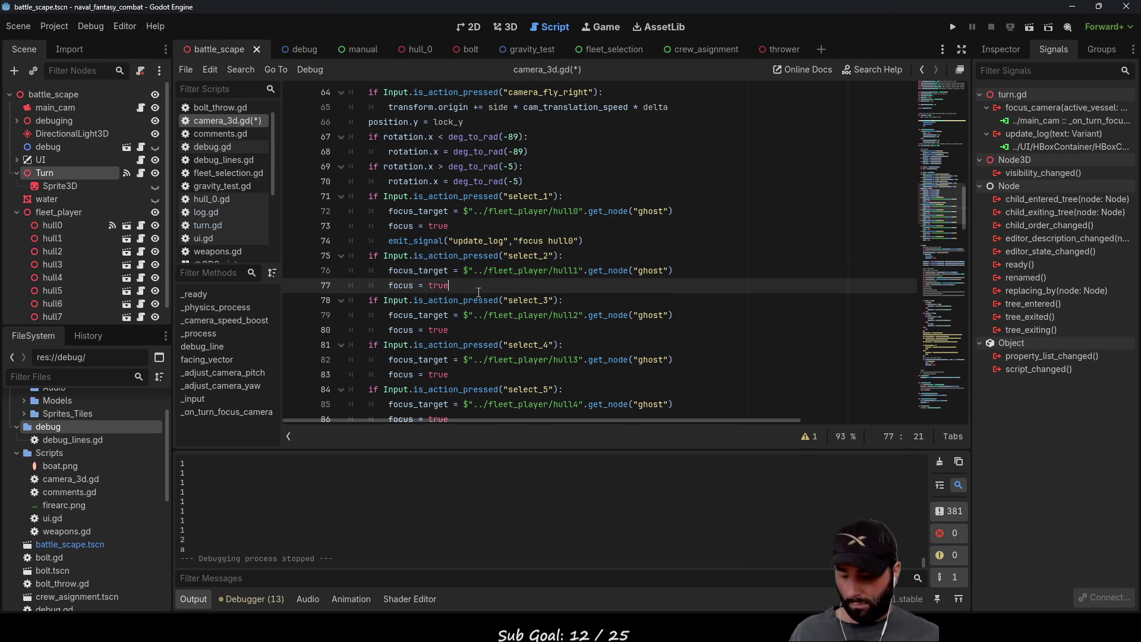
pyautogui.press('Return')
pyautogui.write('emit_signal("update_log","focus hull0")')
pyautogui.press('Down')
pyautogui.press('Down')
pyautogui.press('Down')
pyautogui.press('Return')
pyautogui.write('emit_signal("update_log","focus hull0")')
pyautogui.press('Down')
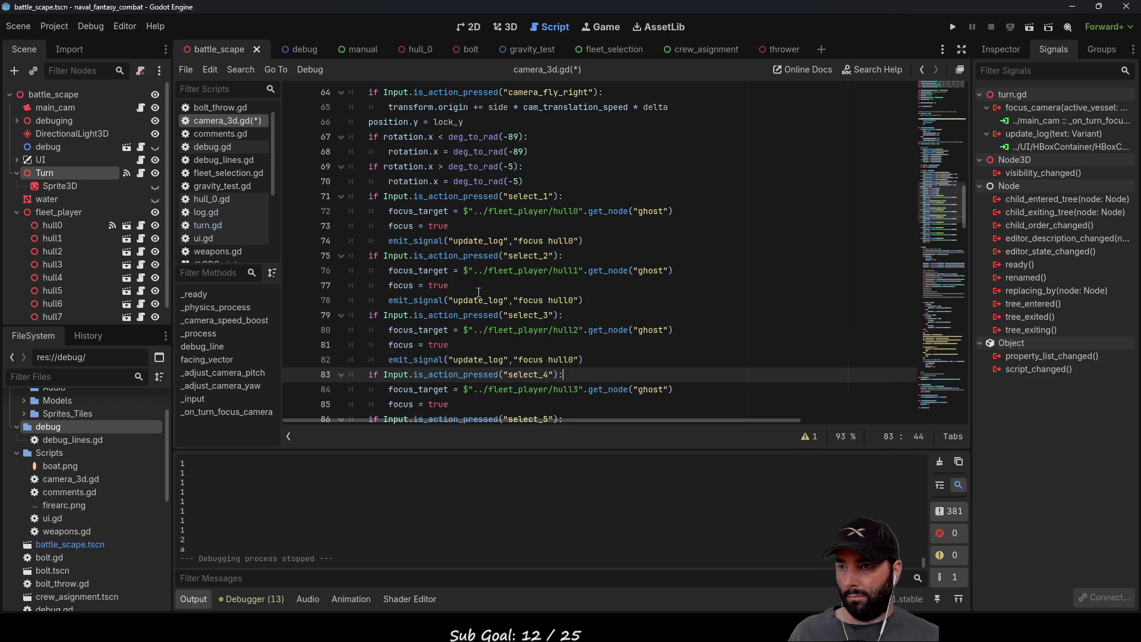
pyautogui.press('Down')
pyautogui.press('Down')
pyautogui.press('Return')
pyautogui.write('emit_signal("update_log","focus hull0")')
pyautogui.press('Down')
pyautogui.press('Down')
pyautogui.press('Down')
pyautogui.press('Return')
pyautogui.write('emit_signal("update_log","focus hull0")')
pyautogui.press('Down')
pyautogui.press('Down')
pyautogui.press('Down')
pyautogui.press('Return')
pyautogui.write('emit_signal("update_log","focus hull0")')
pyautogui.press('Down')
pyautogui.press('Down')
pyautogui.press('Down')
pyautogui.press('Return')
pyautogui.hotkey('ctrl', 'v')
pyautogui.press('Down')
pyautogui.press('Down')
pyautogui.press('Down')
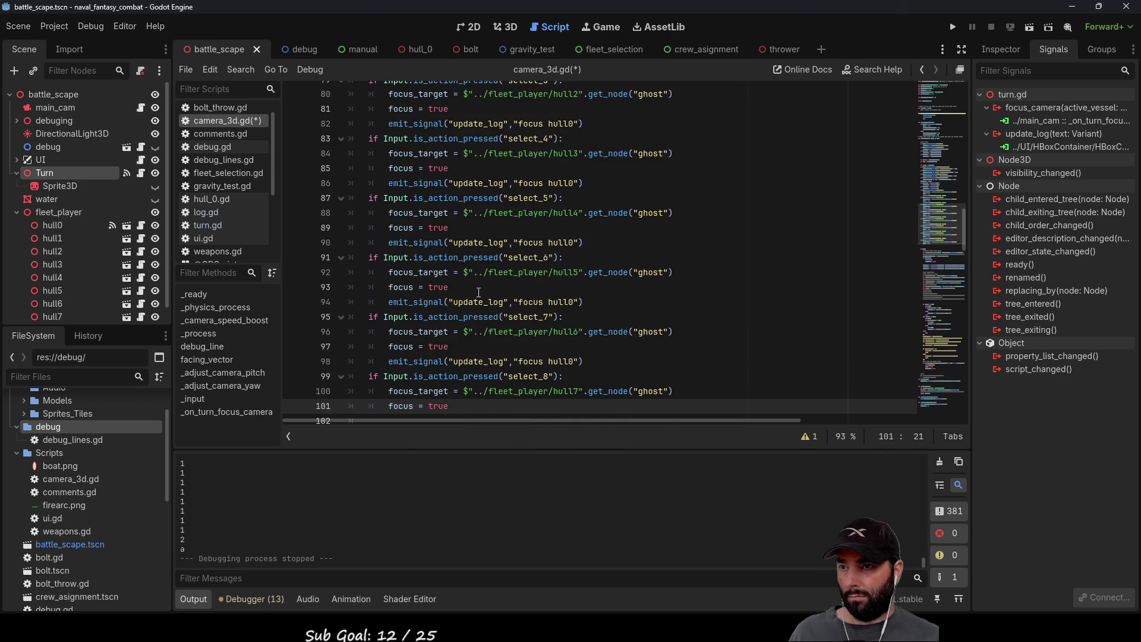
pyautogui.press('Return')
pyautogui.hotkey('ctrl', 'v')
pyautogui.press('Down')
pyautogui.press('Down')
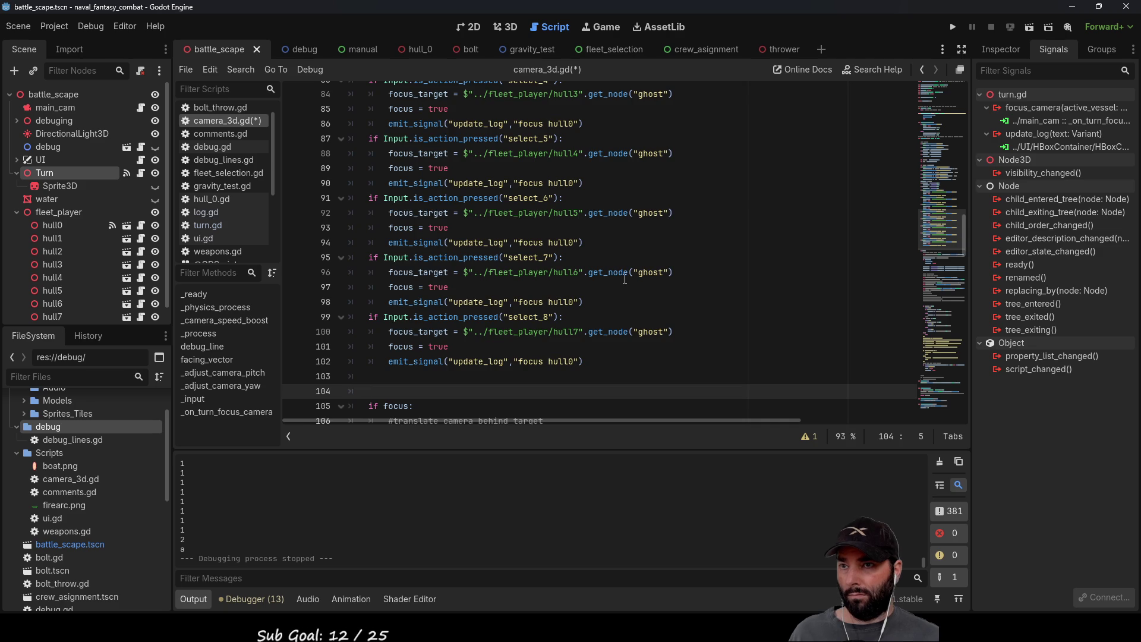
# Step: Edit the pasted messages' hull numbers to read focus hull1 through focus hull7
pyautogui.scroll(5, 583, 278)
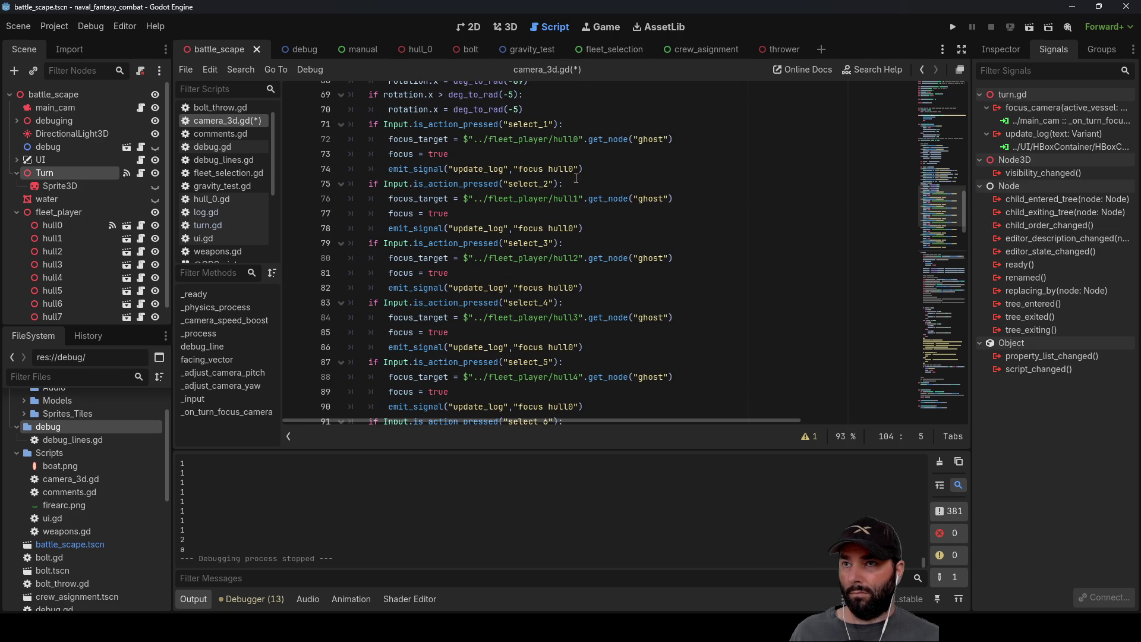
pyautogui.click(570, 228)
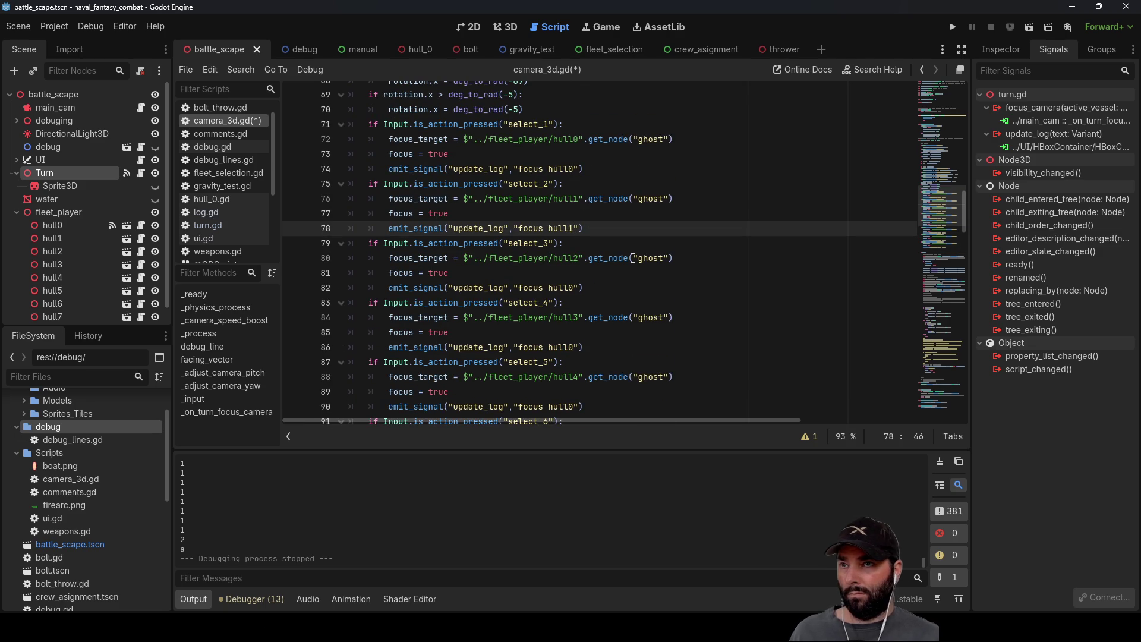
pyautogui.press('Down')
pyautogui.press('Down')
pyautogui.press('Down')
pyautogui.press('Down')
pyautogui.press('Down')
pyautogui.press('Down')
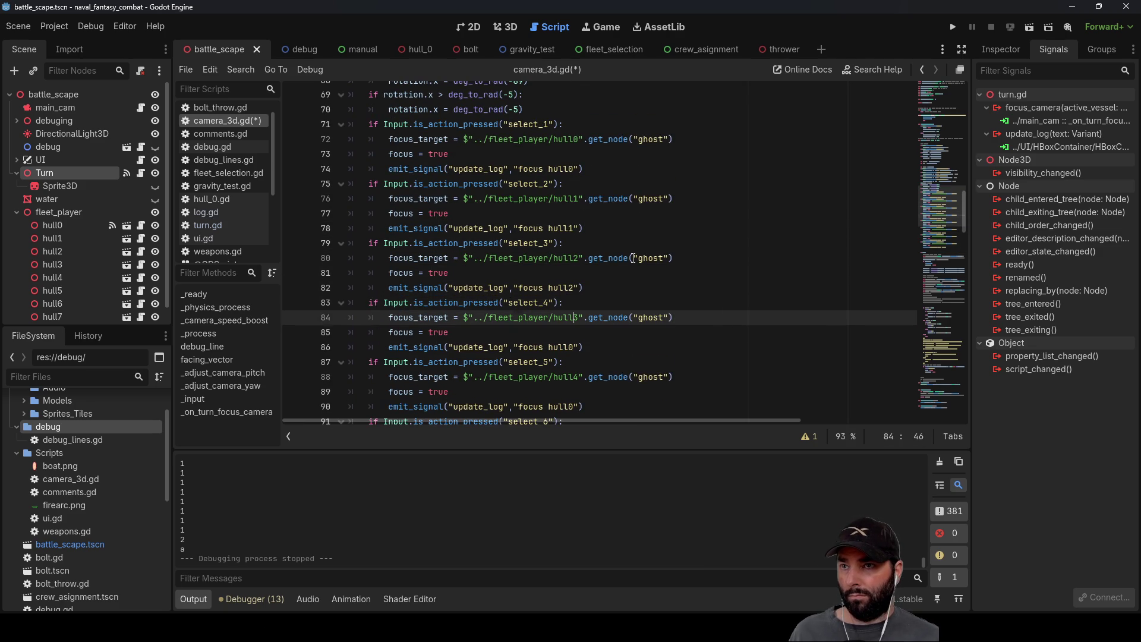
pyautogui.press('Down')
pyautogui.press('Down')
pyautogui.press('Down')
pyautogui.press('BackSpace')
pyautogui.write('4')
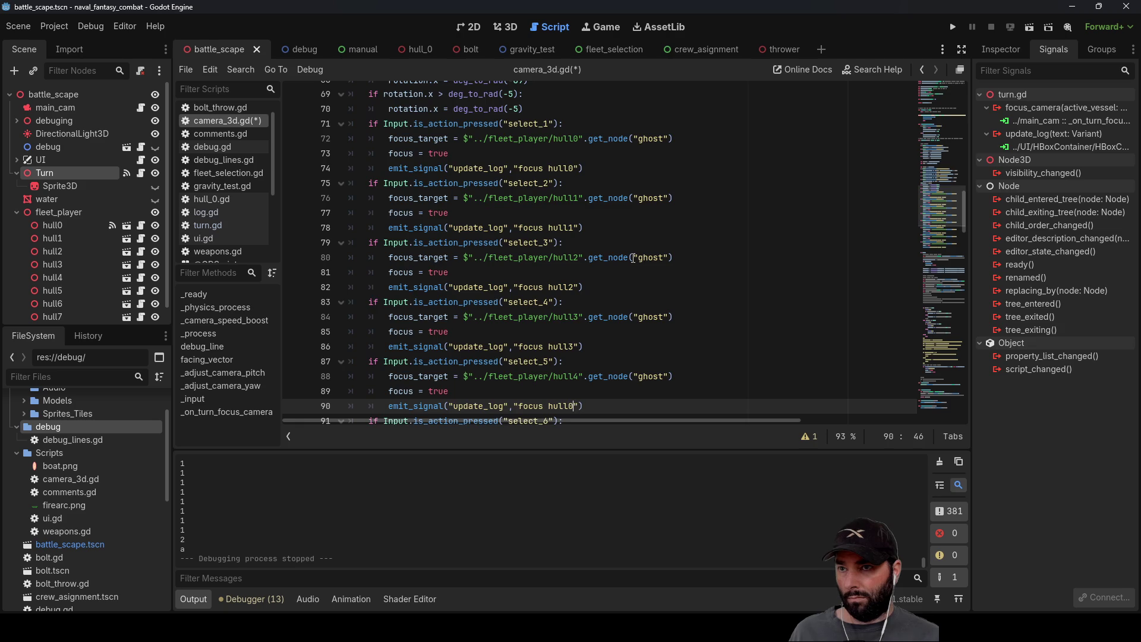
pyautogui.press('Down')
pyautogui.press('Down')
pyautogui.press('Down')
pyautogui.press('Down')
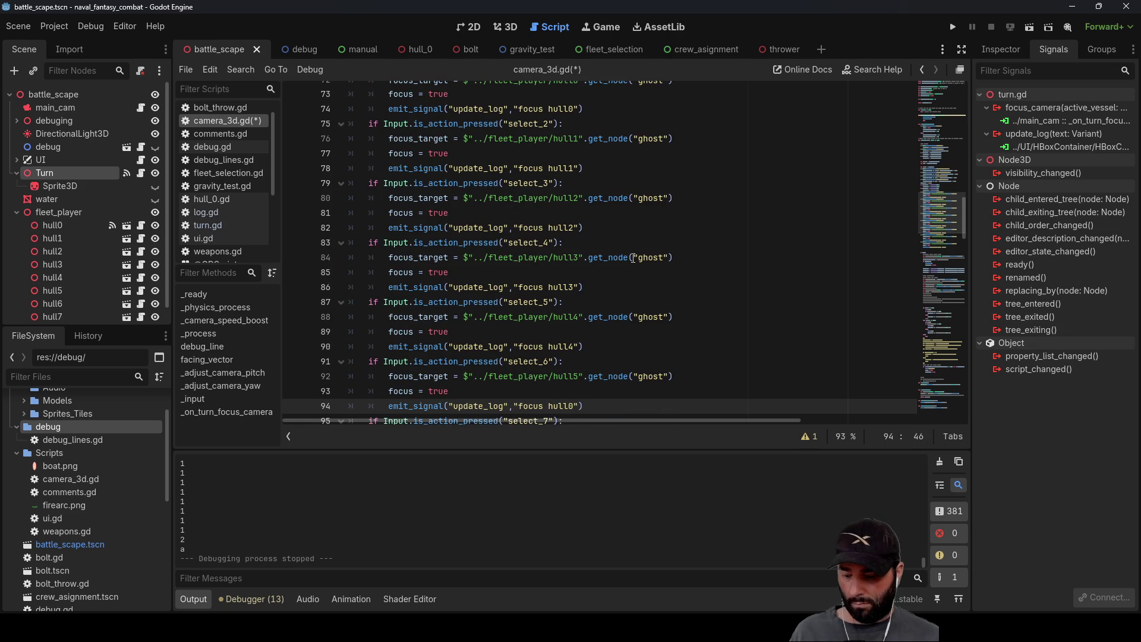
pyautogui.press('Down')
pyautogui.press('Down')
pyautogui.press('Down')
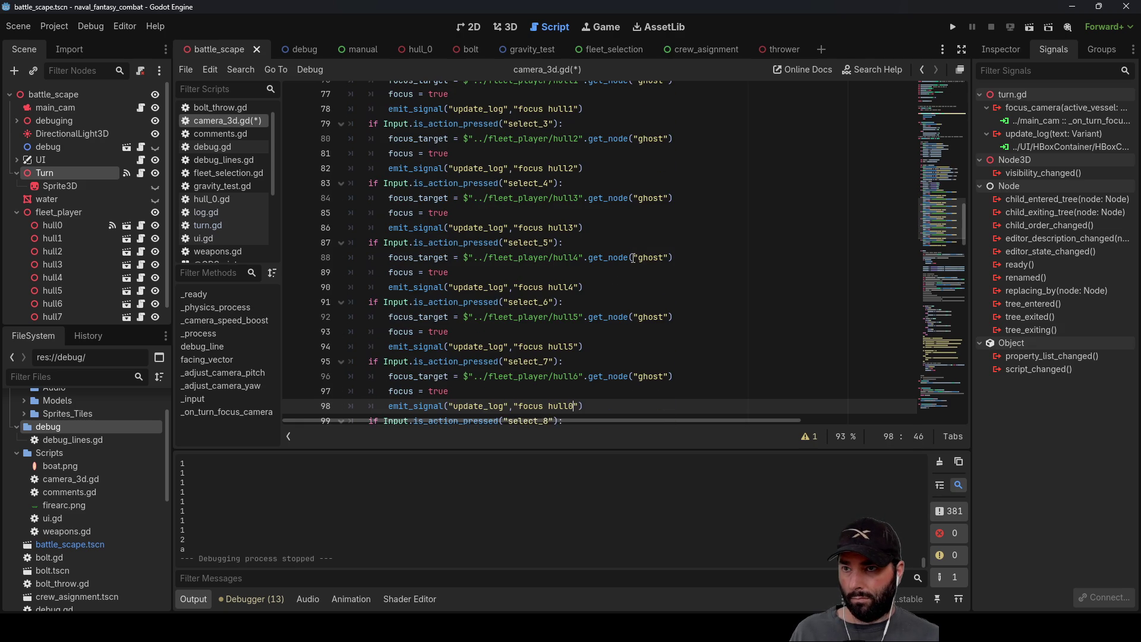
pyautogui.write('5')
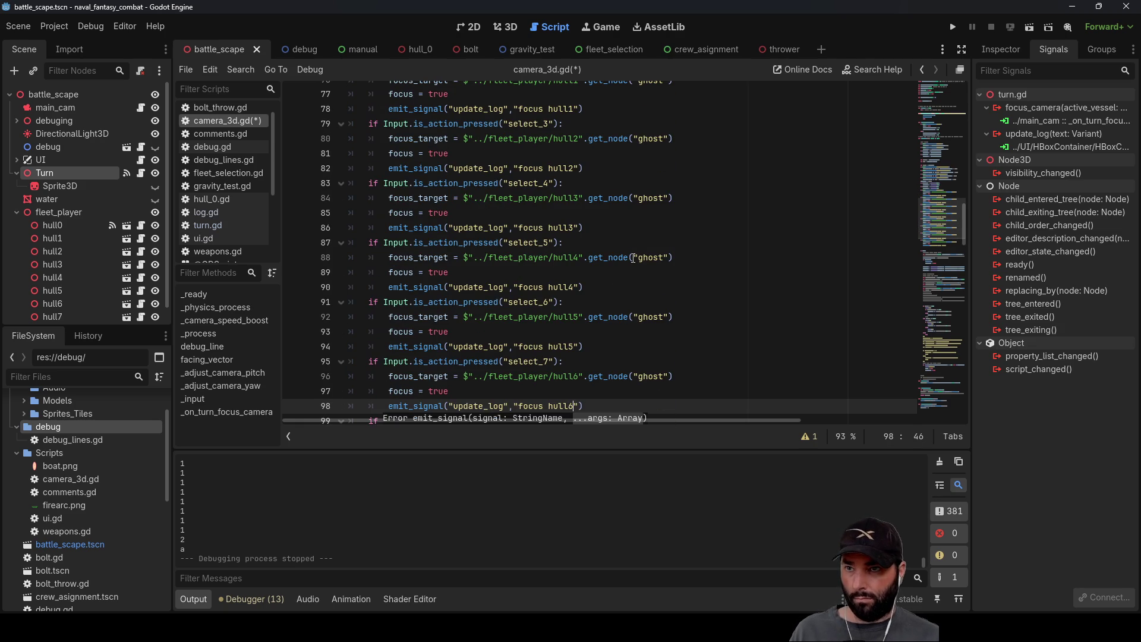
pyautogui.press('Down')
pyautogui.press('Down')
pyautogui.press('Down')
pyautogui.press('Down')
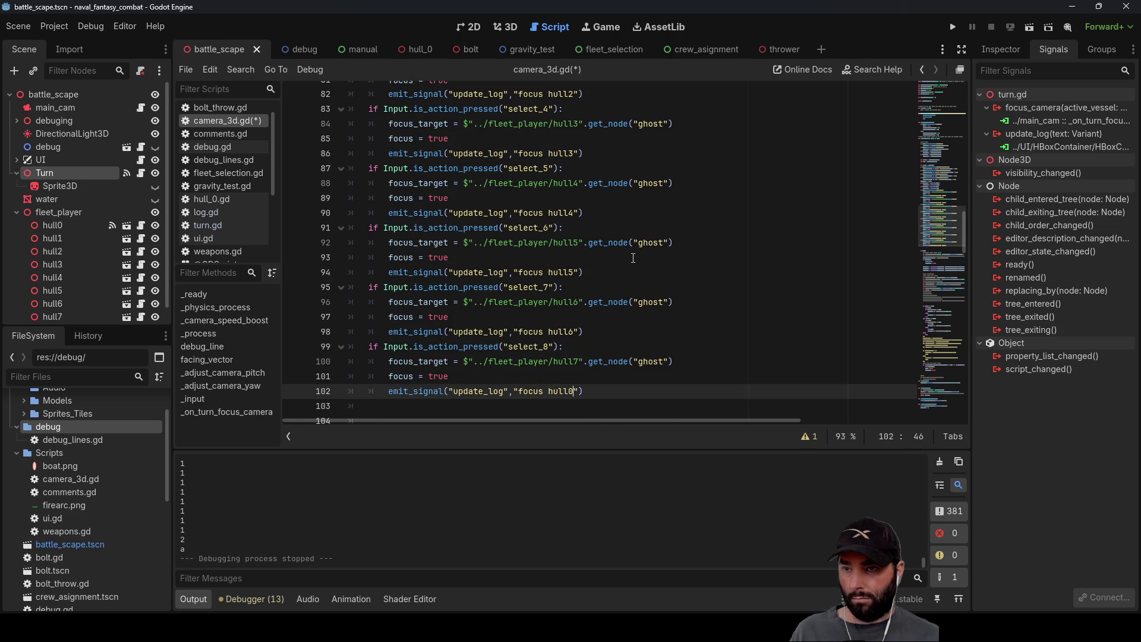
pyautogui.press('Down')
pyautogui.press('Down')
pyautogui.press('Down')
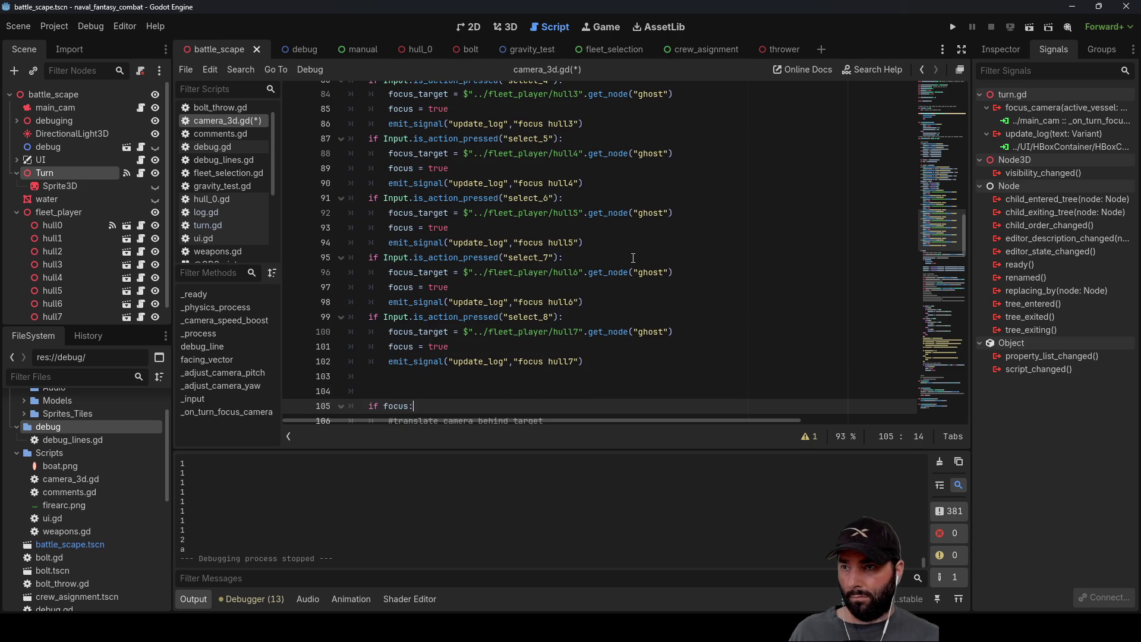
pyautogui.scroll(20, 633, 257)
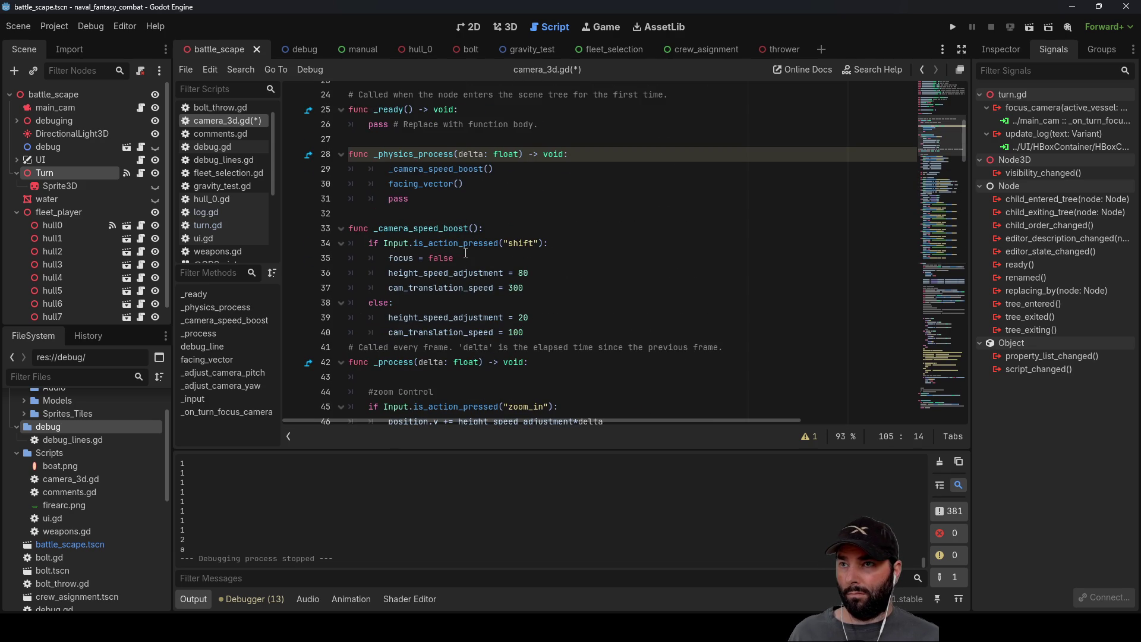
# Step: In _camera_speed_boost, wrap focus = false inside an 'if focus:' block
pyautogui.click(383, 259)
pyautogui.hotkey('ctrl', 'shift', 'Return')
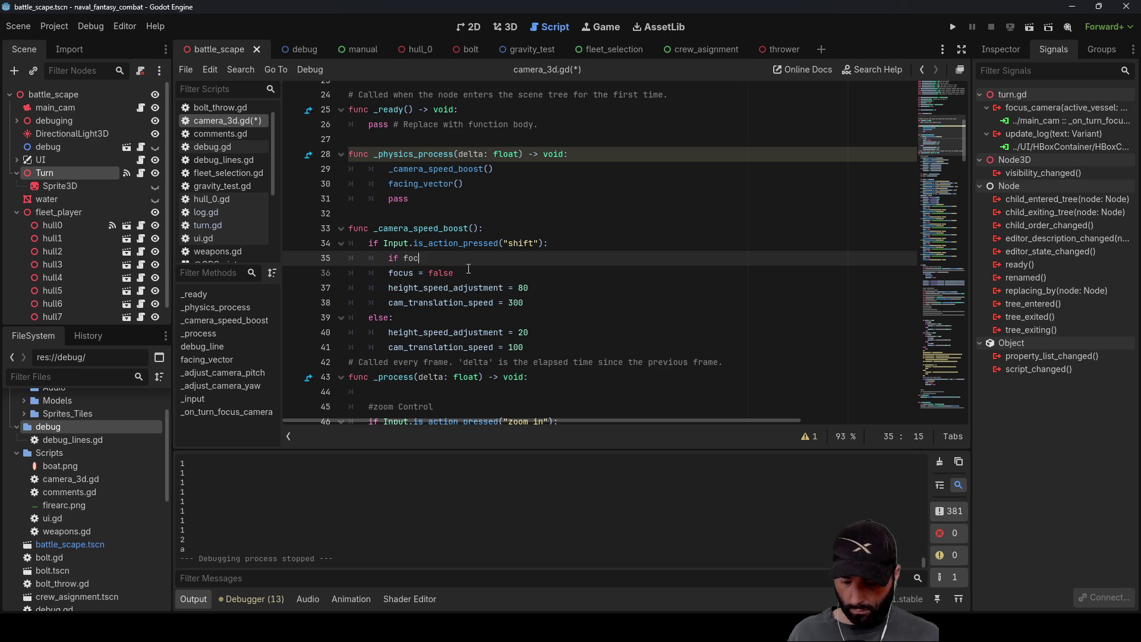
pyautogui.write('us')
pyautogui.press('Escape')
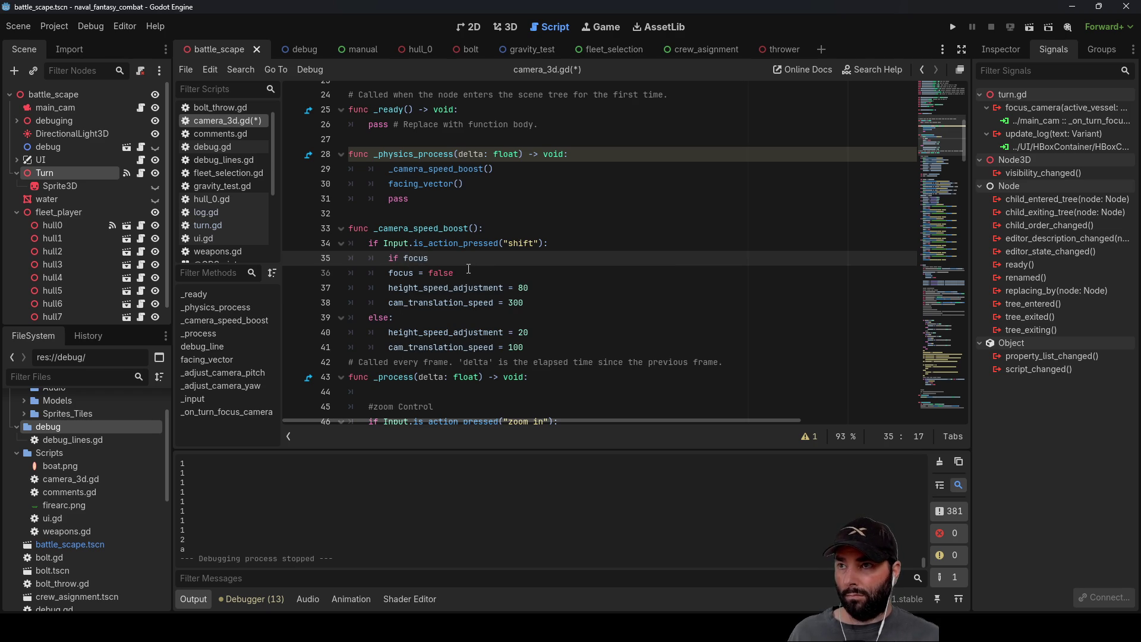
pyautogui.write(':')
pyautogui.press('Return')
pyautogui.press('Delete')
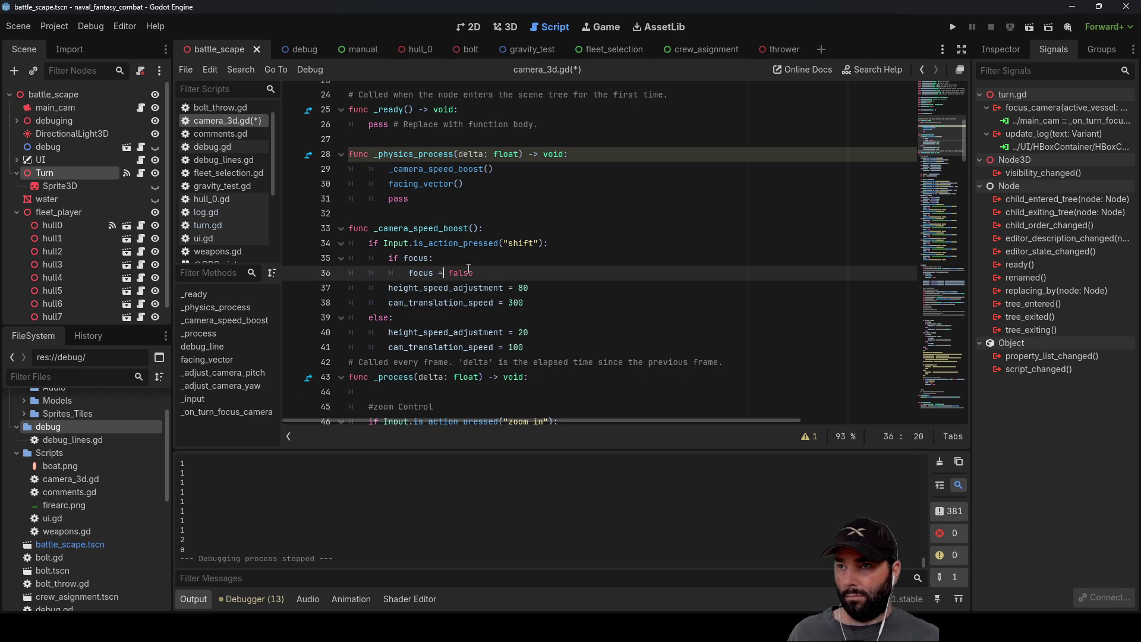
# Step: Add an emit_signal update_log call with the message 'focus cancled' below it, then run the project
pyautogui.press('Return')
pyautogui.write('emit_signal("update_log","focus hull0")')
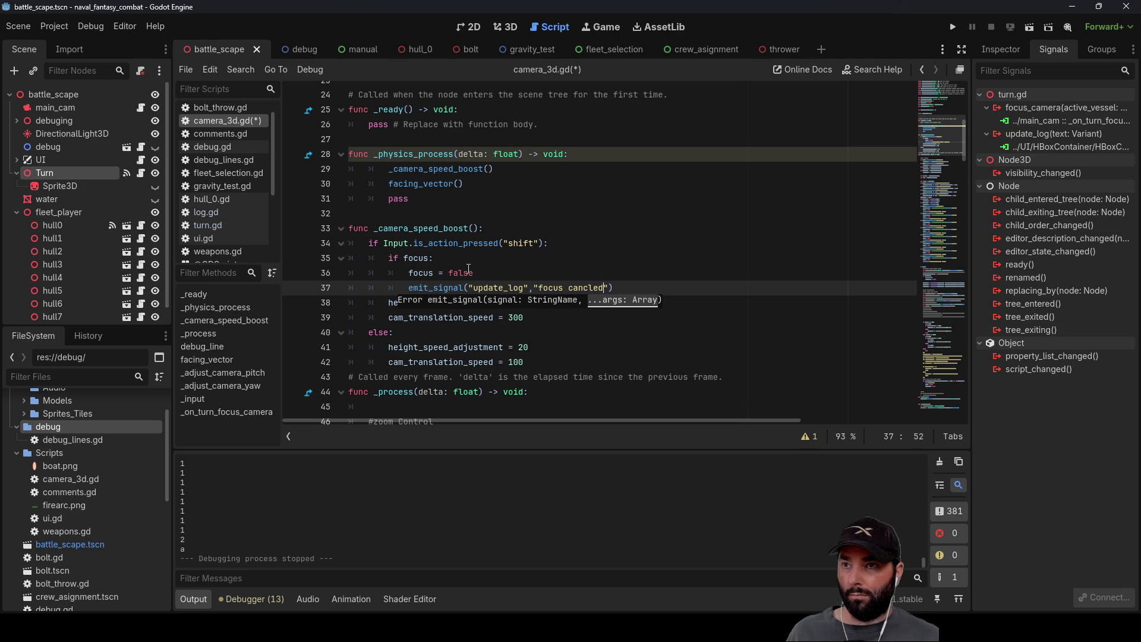
pyautogui.press('Up')
pyautogui.press('Up')
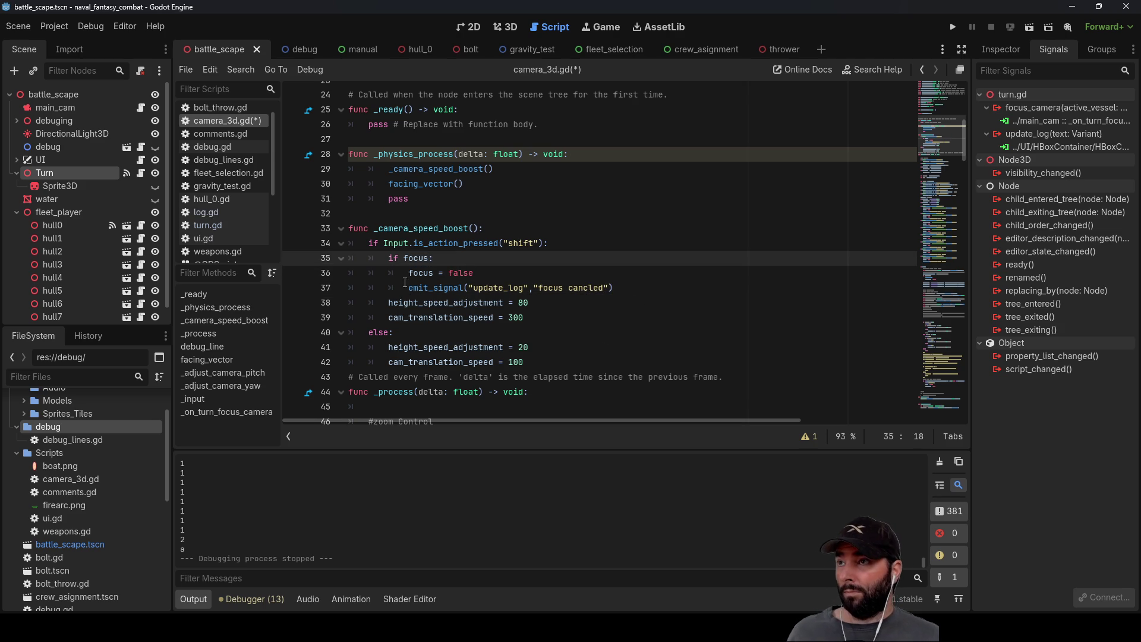
pyautogui.scroll(-3, 535, 237)
pyautogui.scroll(1, 535, 238)
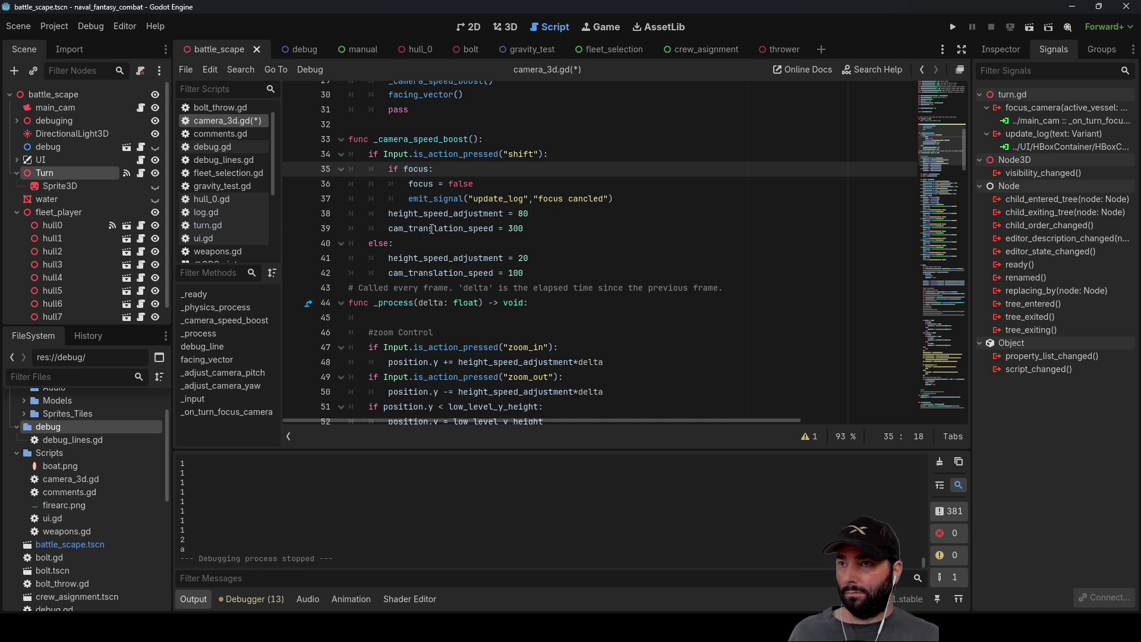
pyautogui.click(577, 214)
pyautogui.click(952, 27)
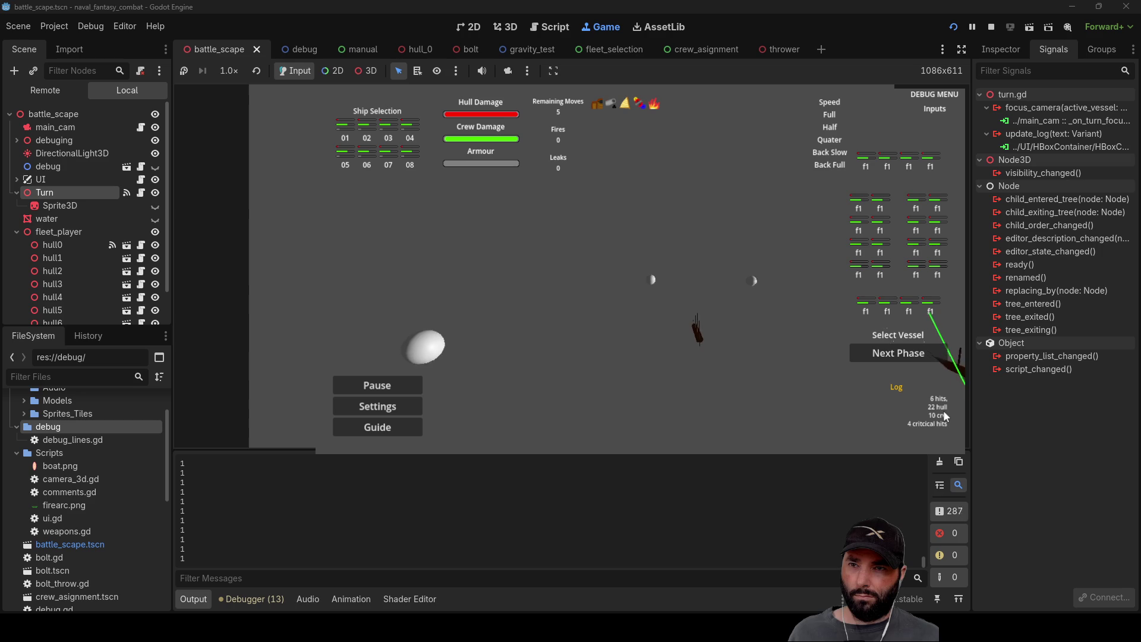
# Step: Release camera focus in the running game, then stop it with F8
pyautogui.click(944, 412)
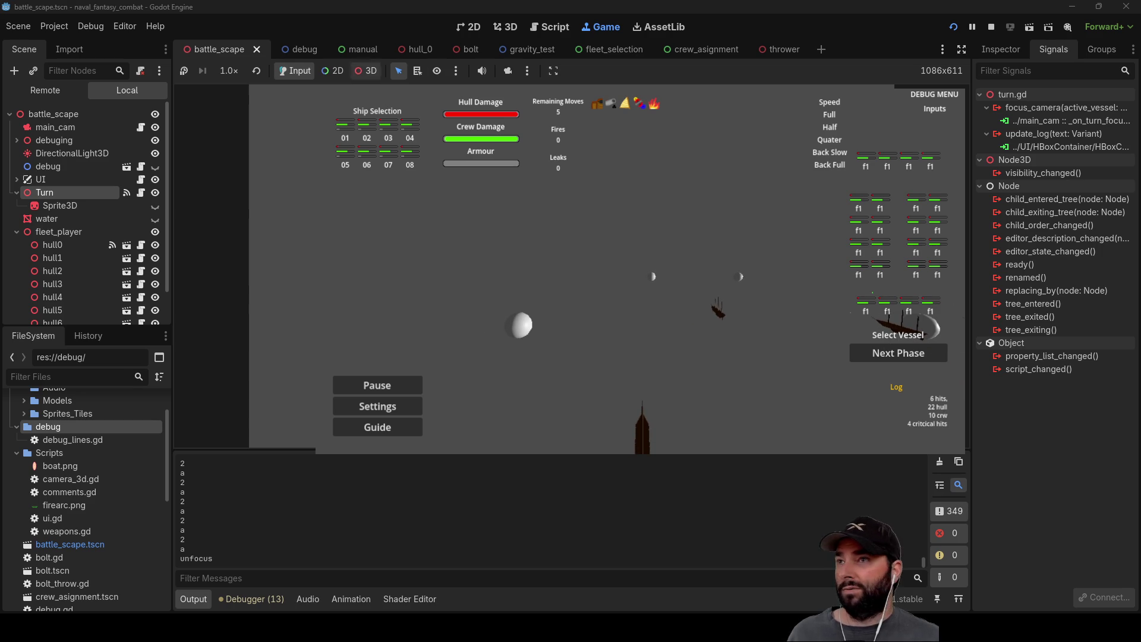
pyautogui.press('F8')
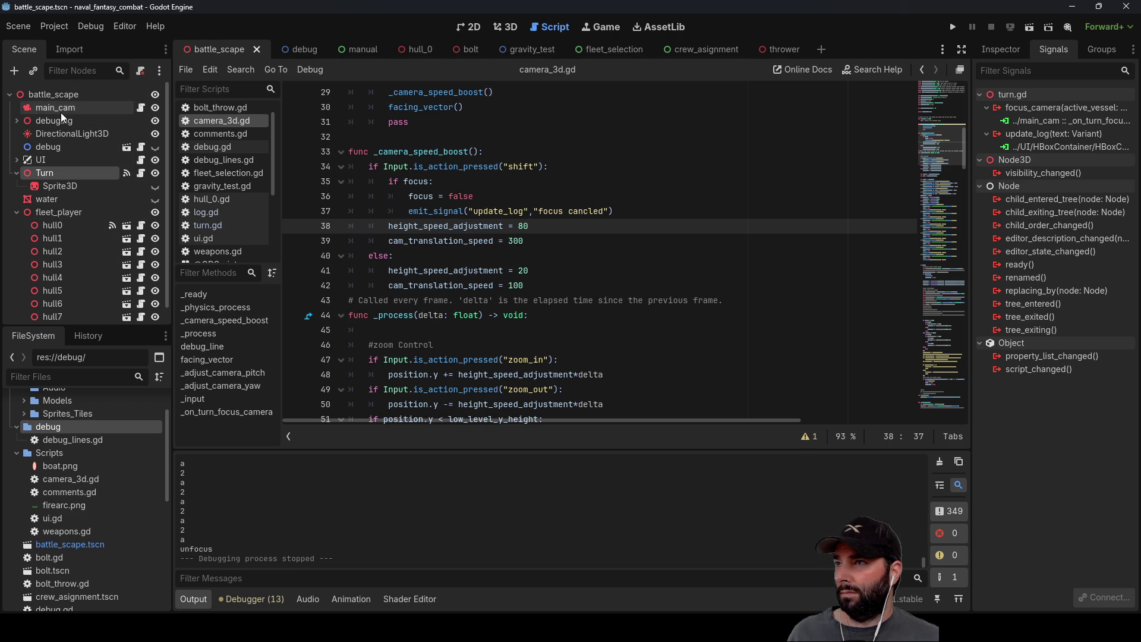
# Step: Connect main_cam's update_log signal to the Log label's script, then launch and stop the game
pyautogui.click(89, 107)
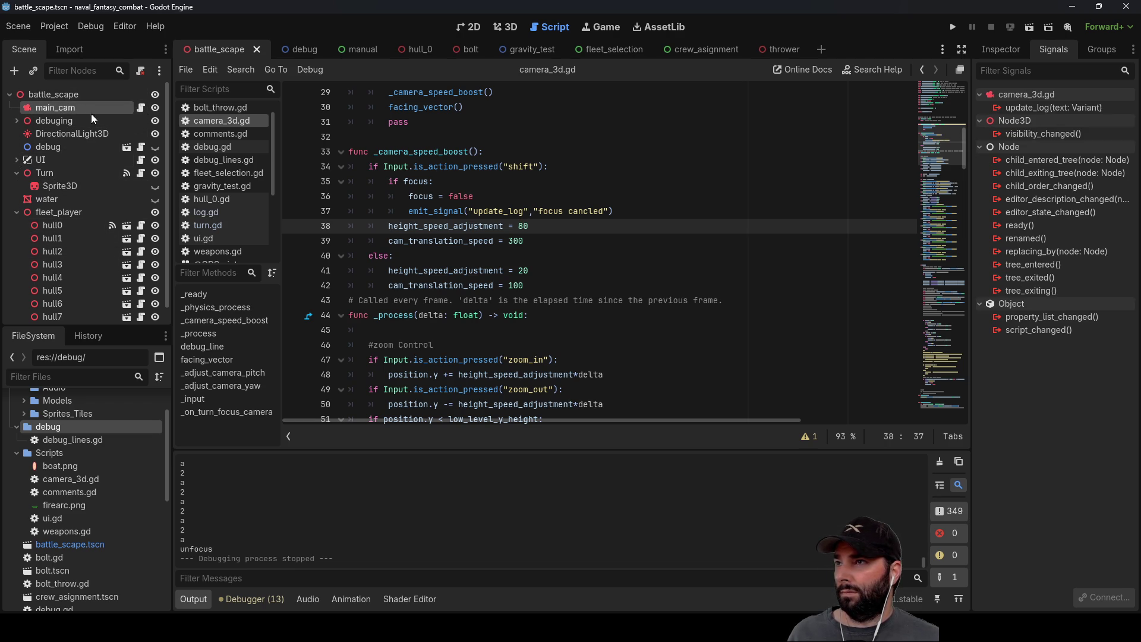
pyautogui.click(1054, 109)
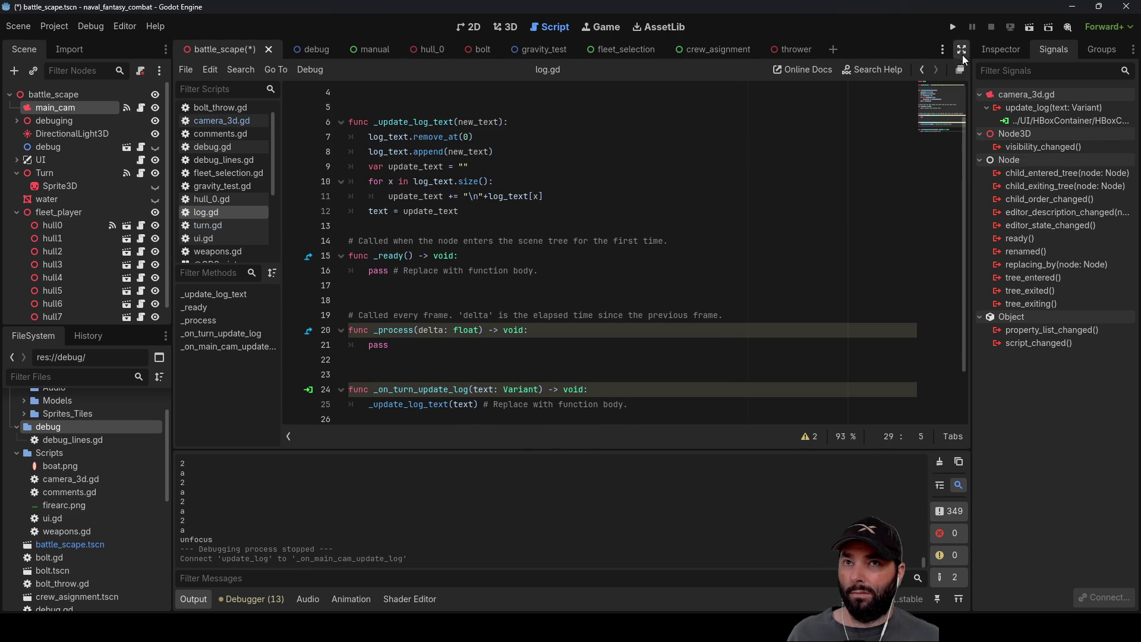
pyautogui.click(953, 28)
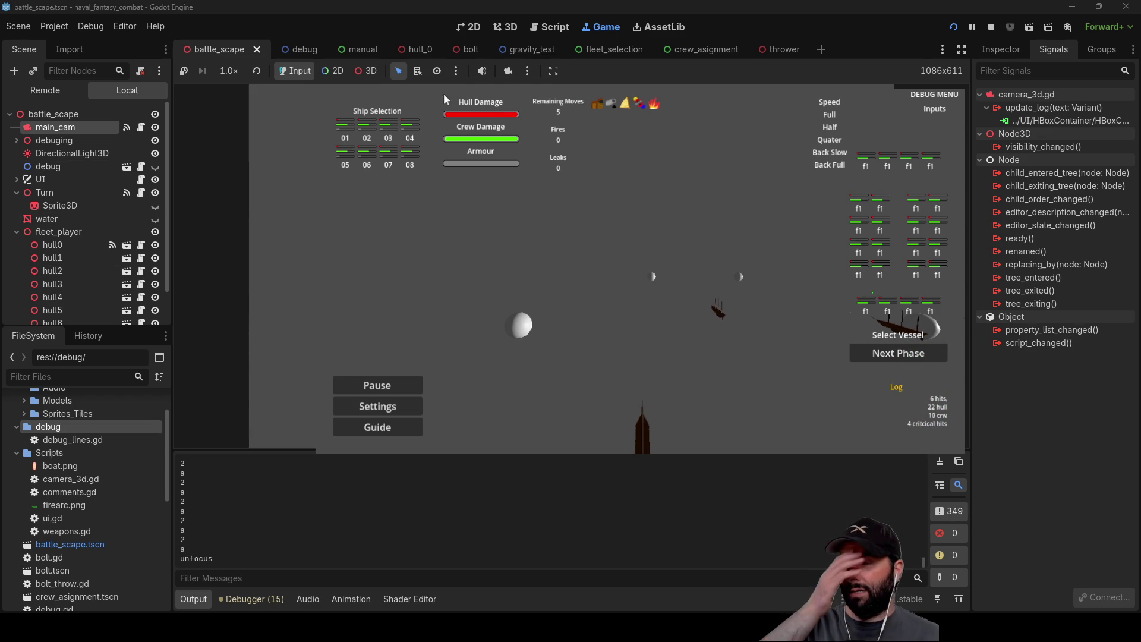
pyautogui.click(991, 27)
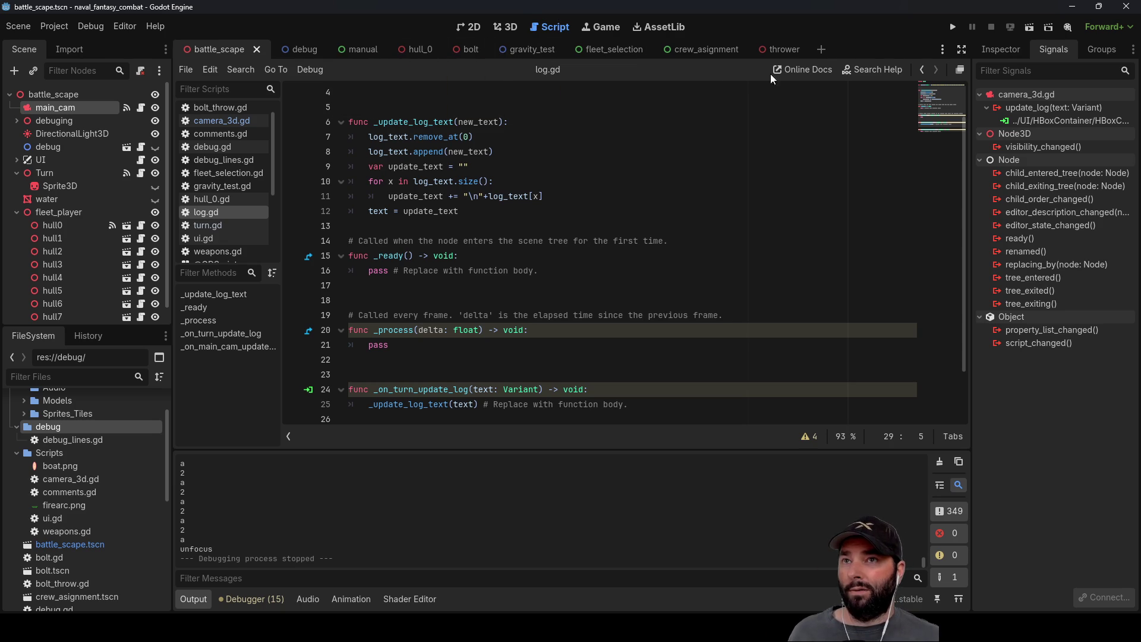
# Step: Replace pass on line 29 with line 25's _update_log_text(text) call and save log.gd
pyautogui.scroll(-2, 511, 314)
pyautogui.click(420, 375)
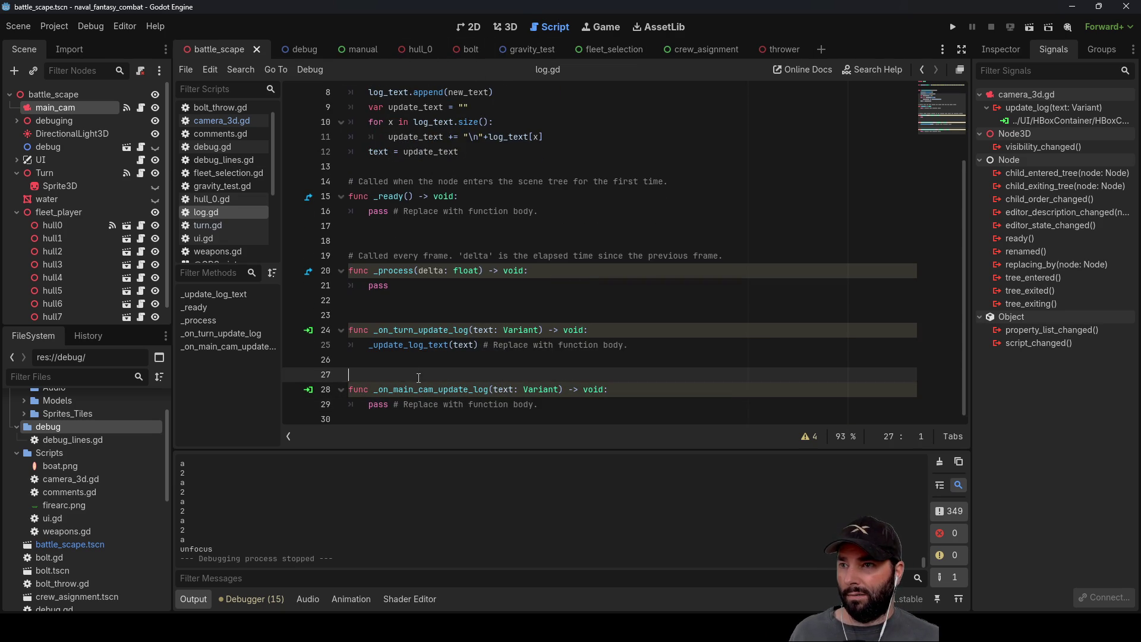
pyautogui.moveTo(369, 346); pyautogui.dragTo(635, 345)
pyautogui.hotkey('ctrl', 'c')
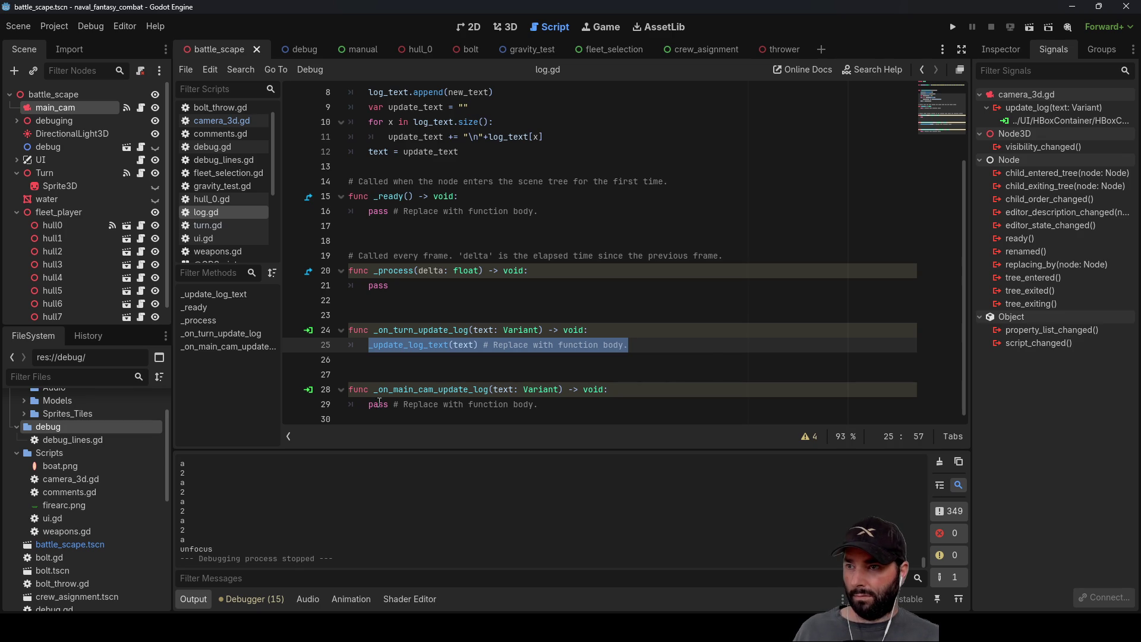
pyautogui.moveTo(366, 404); pyautogui.dragTo(539, 404)
pyautogui.hotkey('ctrl', 'v')
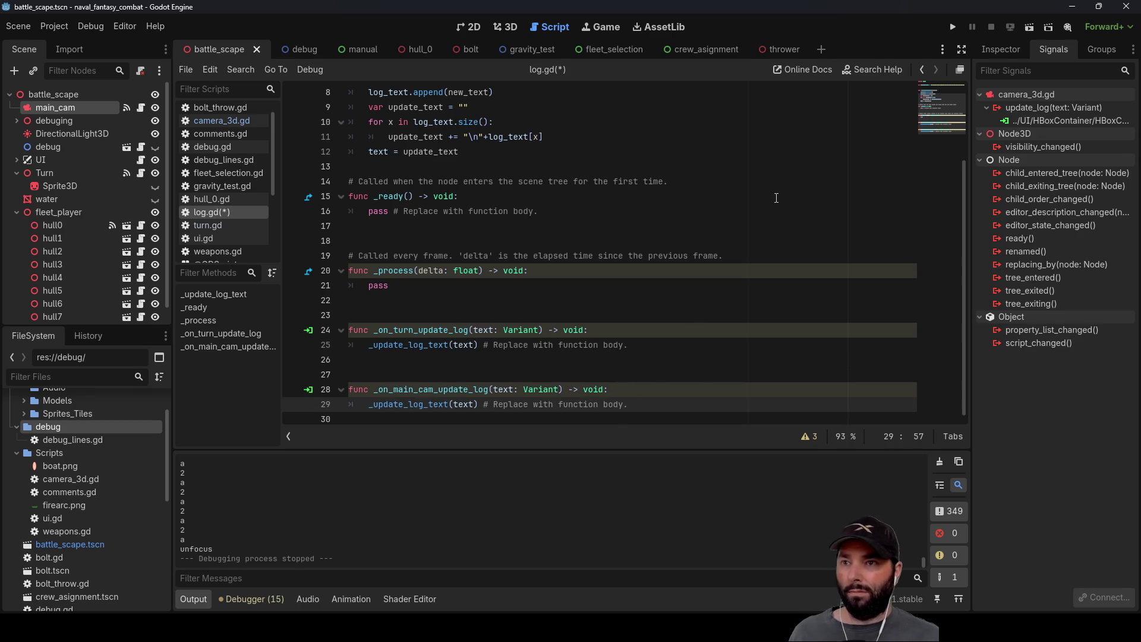
pyautogui.hotkey('ctrl', 's')
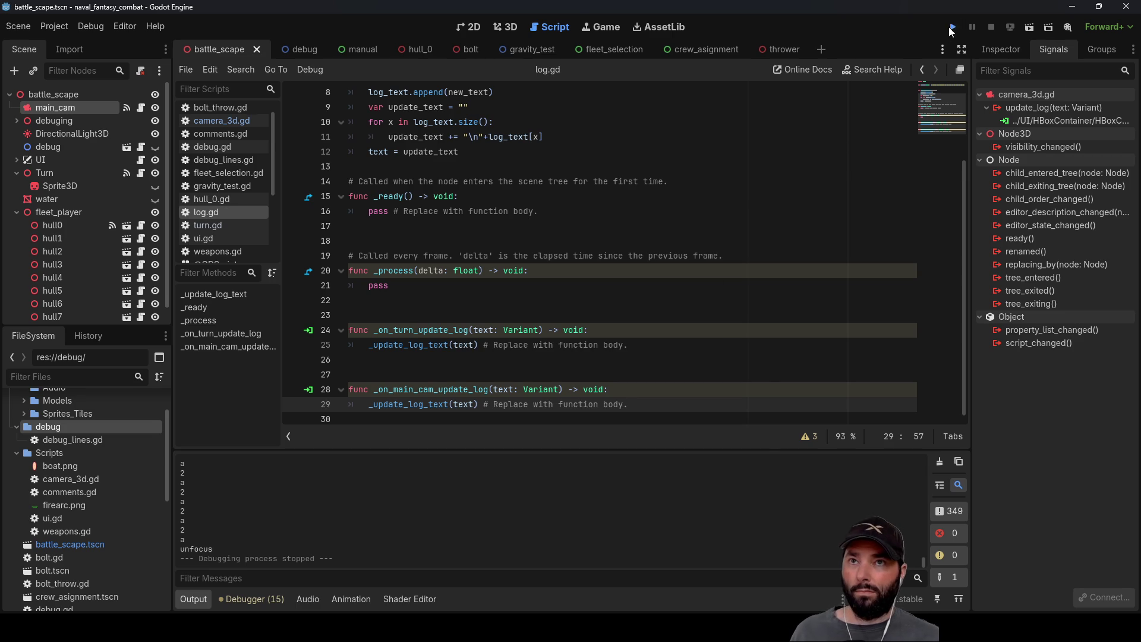
# Step: Run the game, focus another ship, scroll the in-game log for focus hull messages, then stop with F8
pyautogui.click(951, 27)
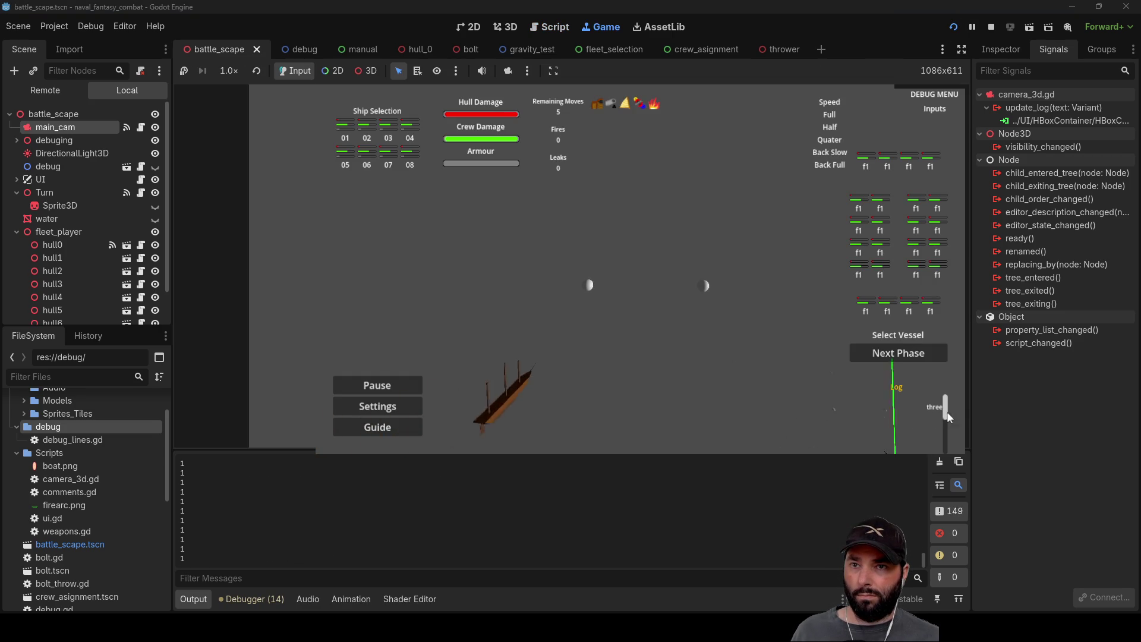
pyautogui.moveTo(949, 416); pyautogui.dragTo(945, 450)
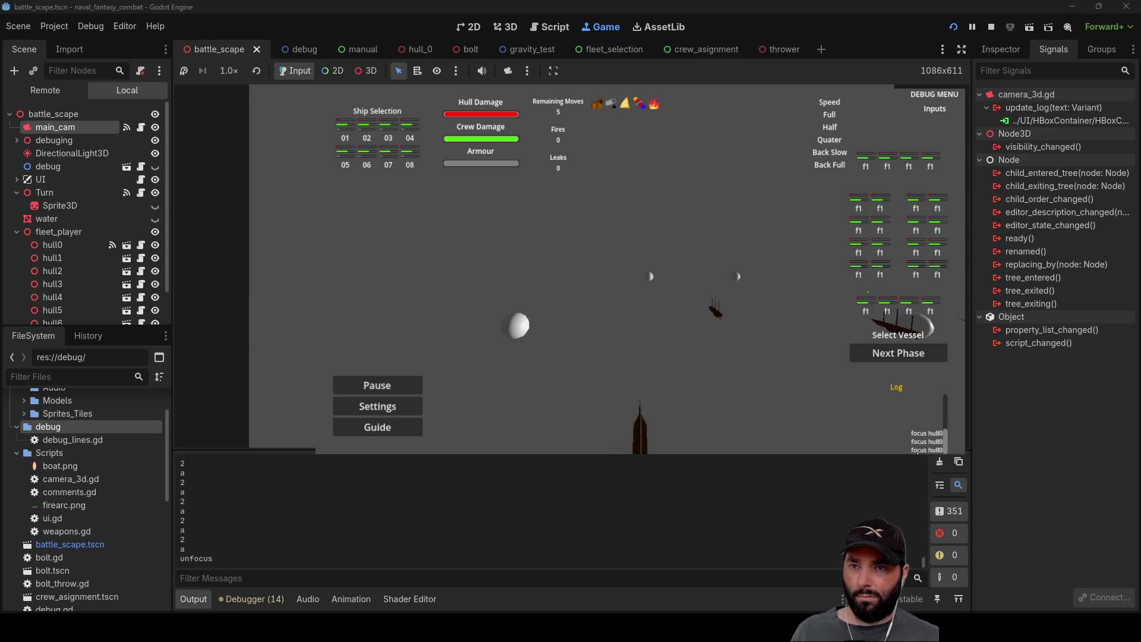
pyautogui.moveTo(946, 397); pyautogui.dragTo(944, 440)
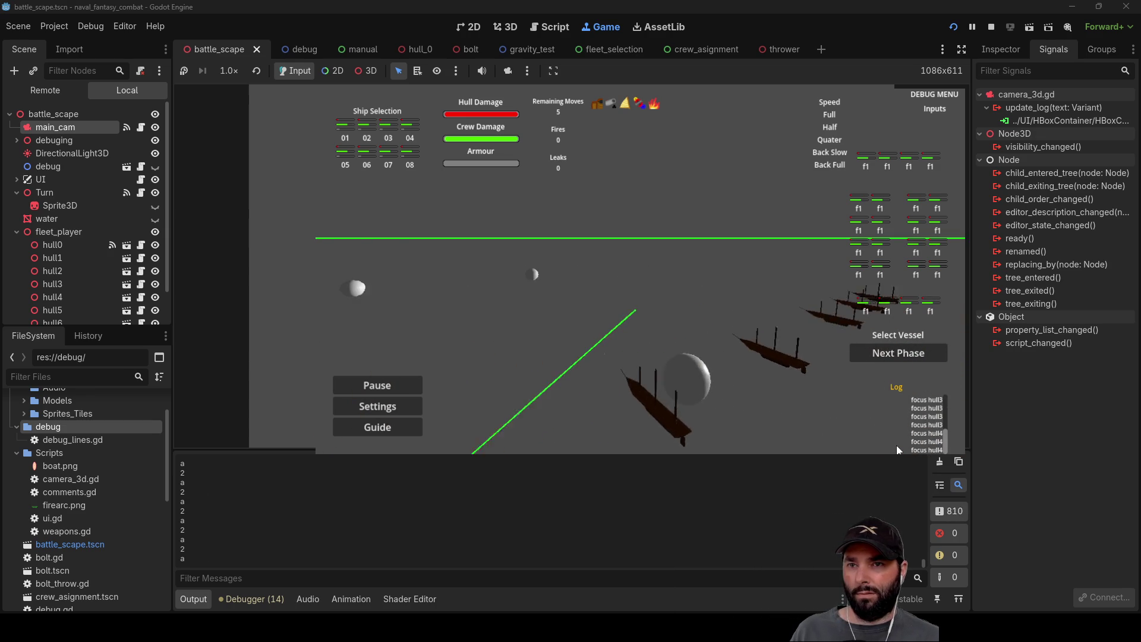
pyautogui.click(790, 369)
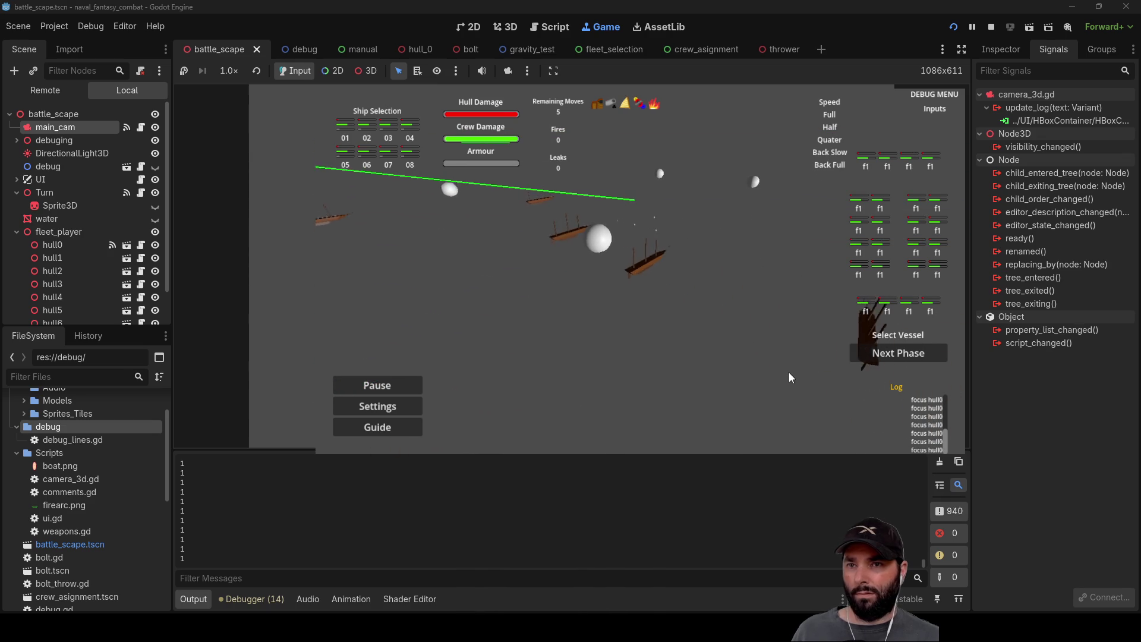
pyautogui.moveTo(948, 443); pyautogui.dragTo(950, 422)
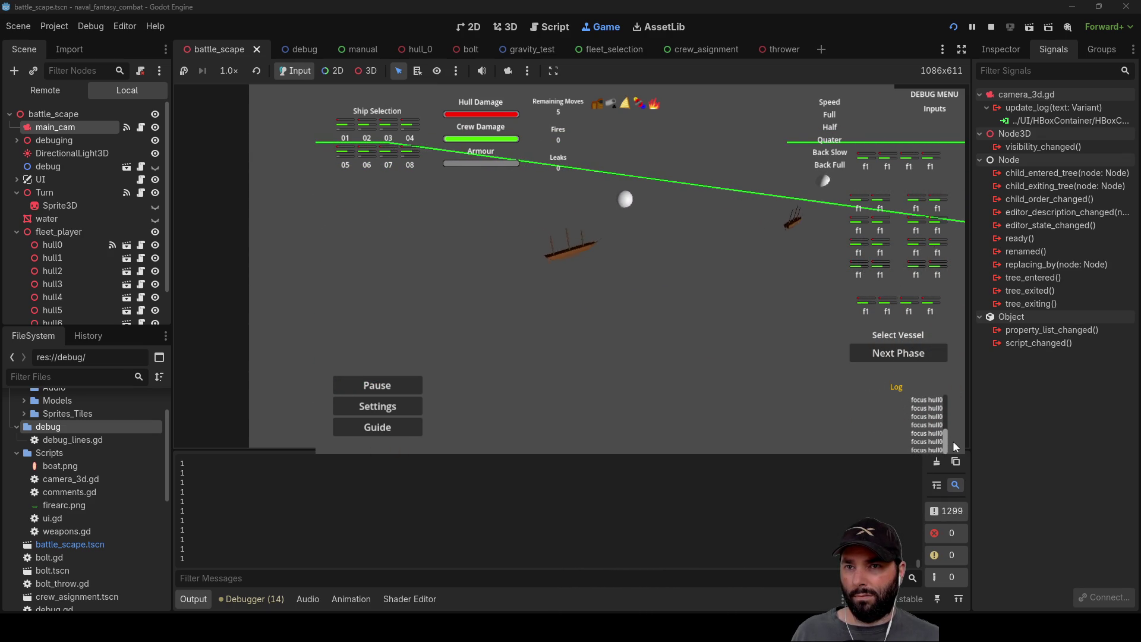
pyautogui.scroll(-3, 937, 427)
pyautogui.scroll(2, 929, 415)
pyautogui.scroll(-2, 930, 414)
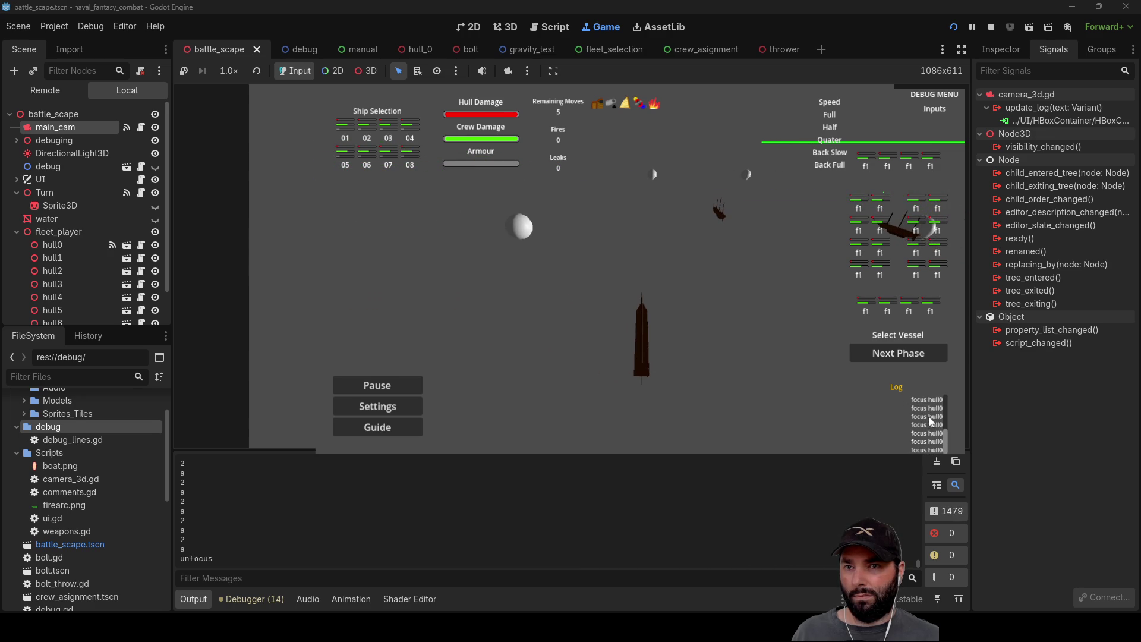
pyautogui.press('F8')
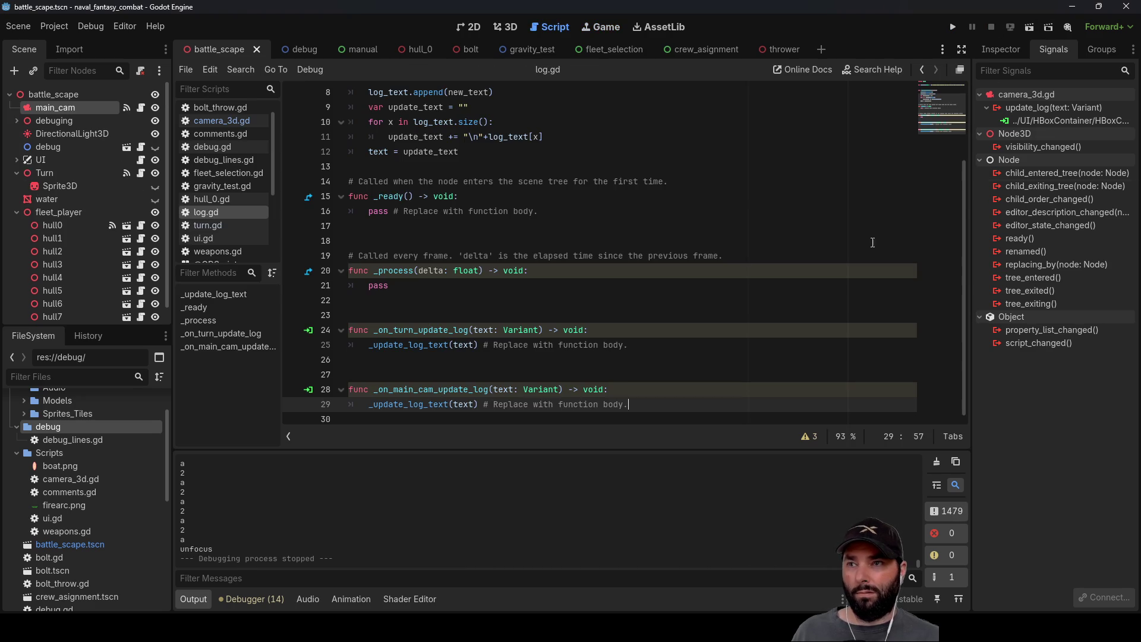
# Step: Inspect the _update_log_text(text) call and _on_main_cam_update_log name, then switch to camera_3d.gd
pyautogui.doubleClick(404, 407)
pyautogui.scroll(3, 559, 276)
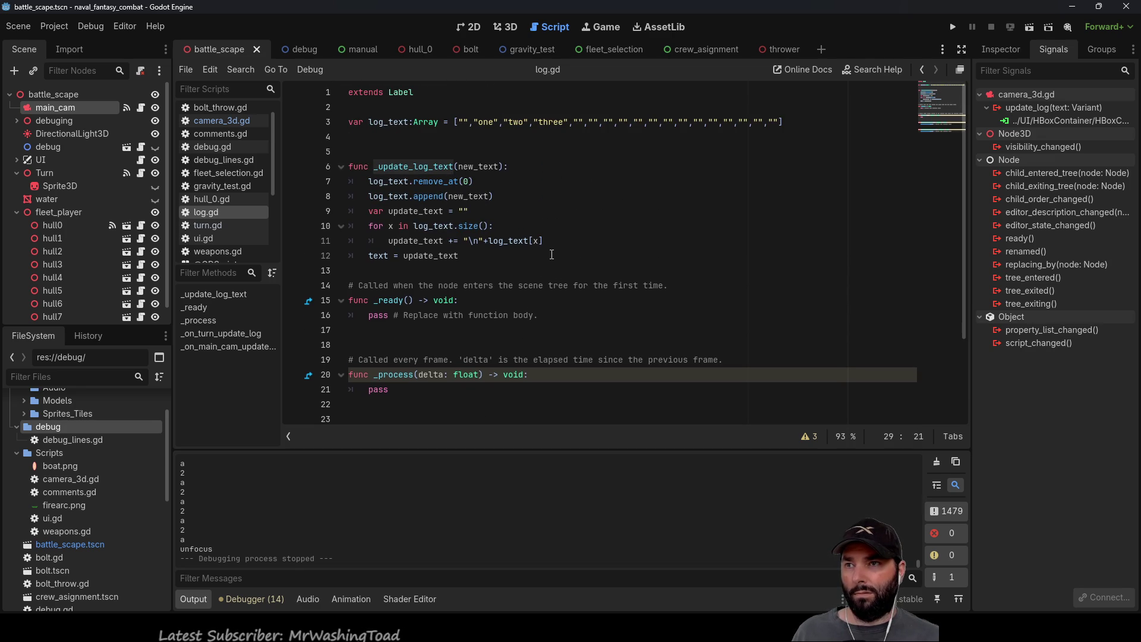
pyautogui.scroll(-3, 552, 254)
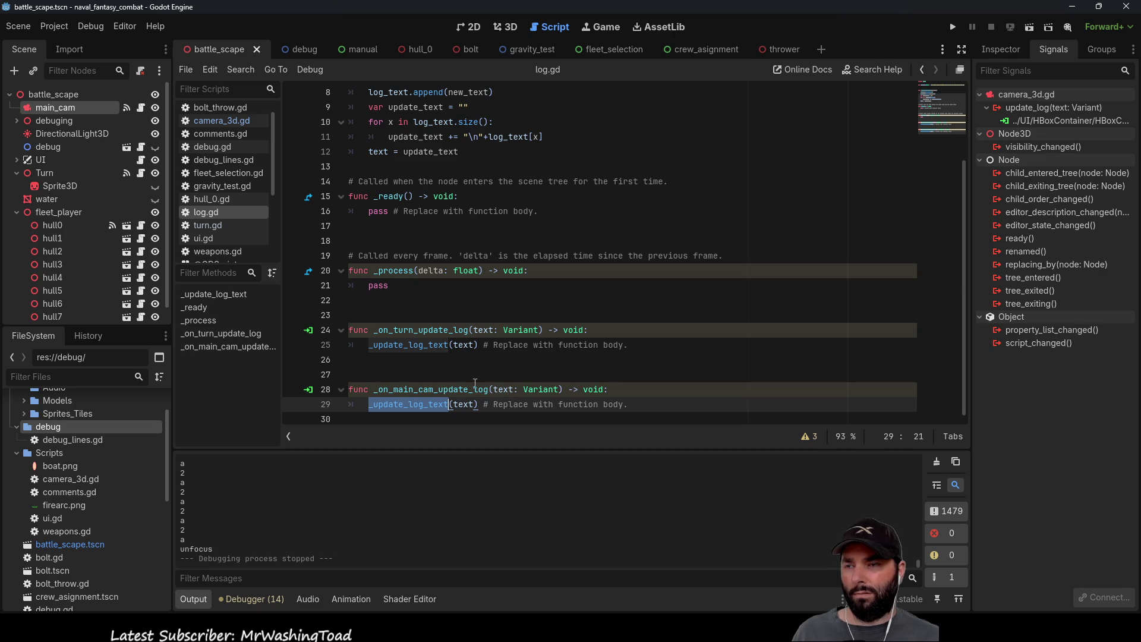
pyautogui.doubleClick(463, 404)
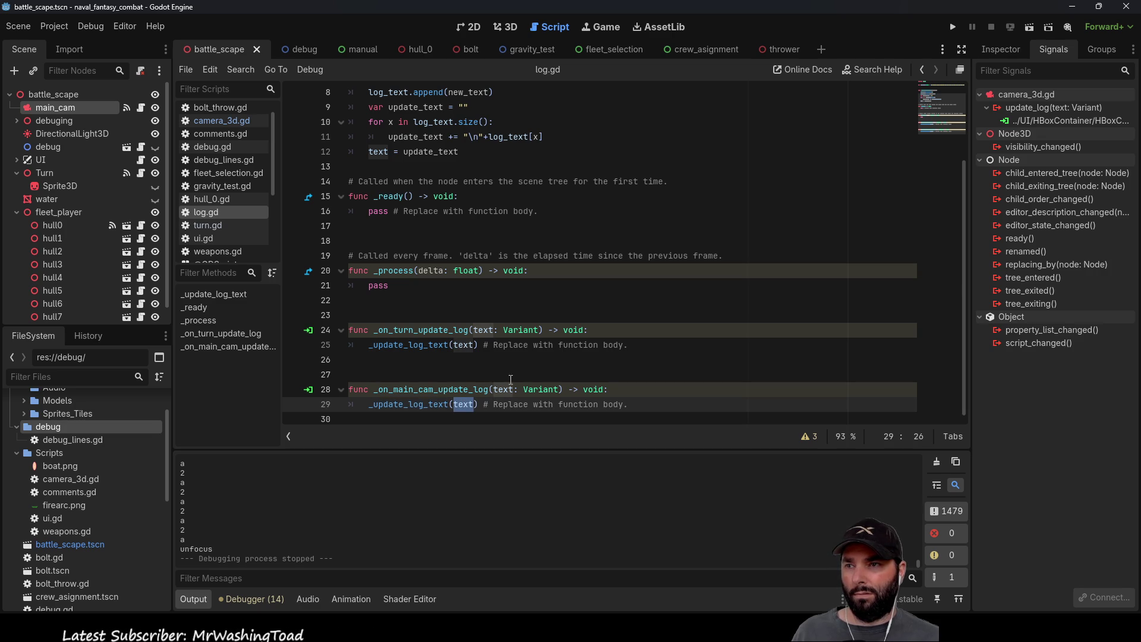
pyautogui.doubleClick(428, 390)
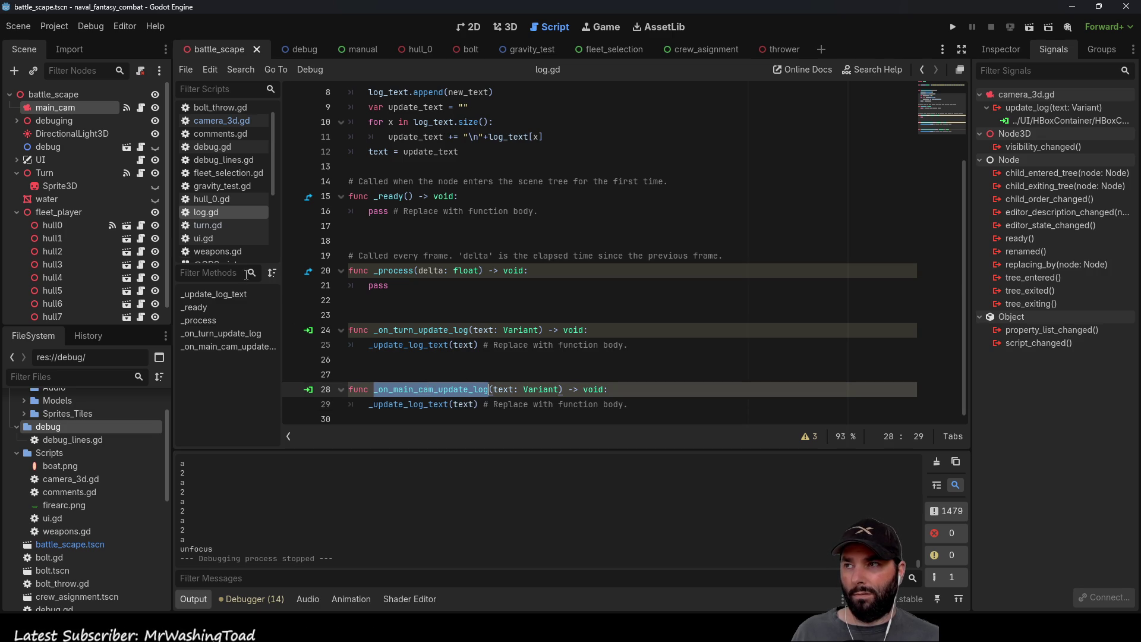
pyautogui.click(220, 118)
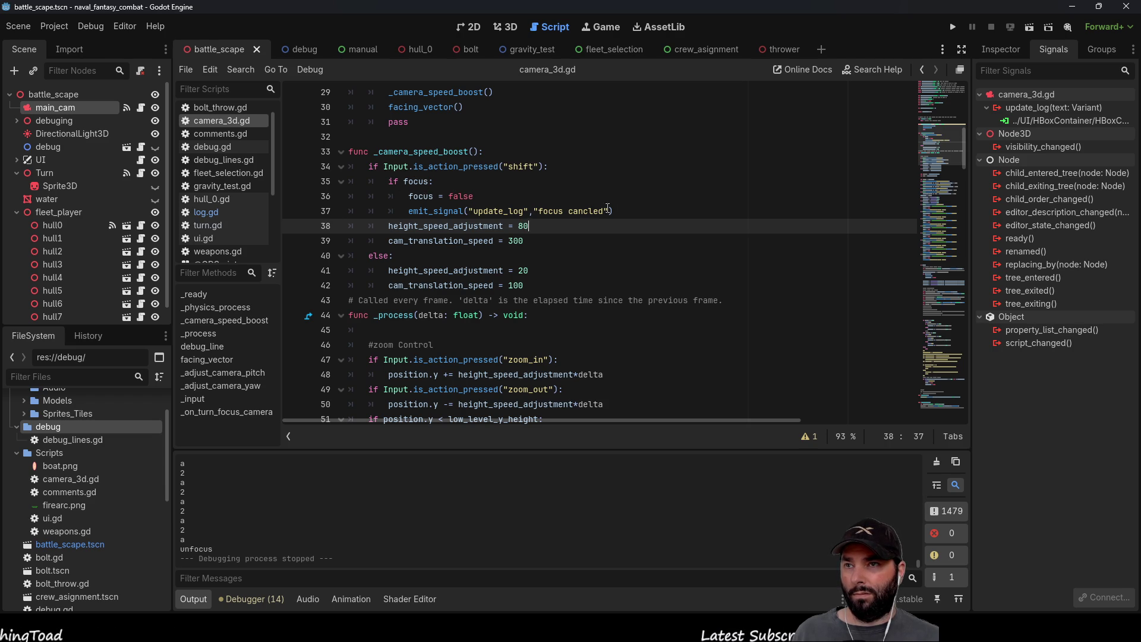
# Step: Select and review the focus-cancel code in _camera_speed_boost
pyautogui.moveTo(628, 211)
pyautogui.mouseDown()
pyautogui.moveTo(408, 212)
pyautogui.moveTo(392, 184)
pyautogui.mouseUp()
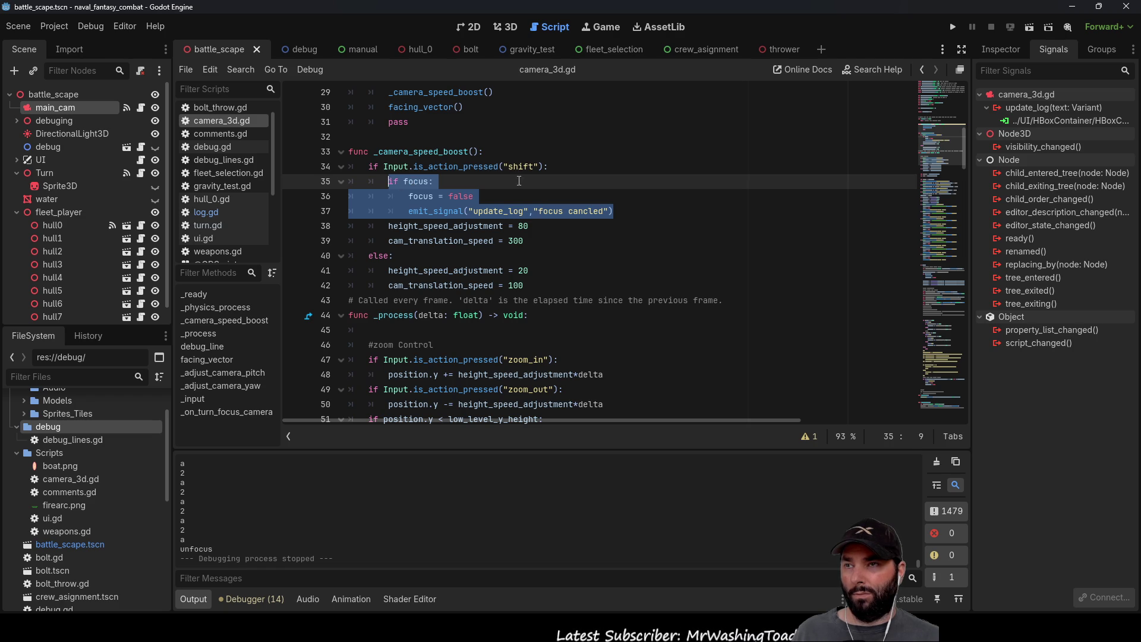
pyautogui.moveTo(615, 211)
pyautogui.mouseDown()
pyautogui.moveTo(483, 211)
pyautogui.moveTo(369, 182)
pyautogui.mouseUp()
pyautogui.scroll(-6, 642, 294)
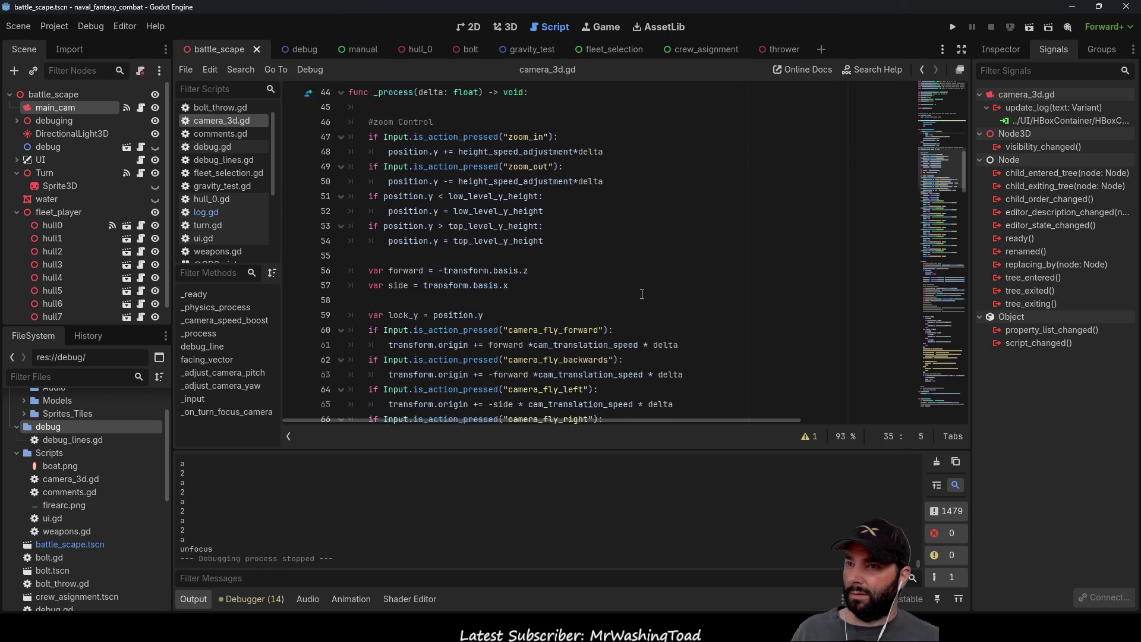
pyautogui.scroll(-7, 642, 295)
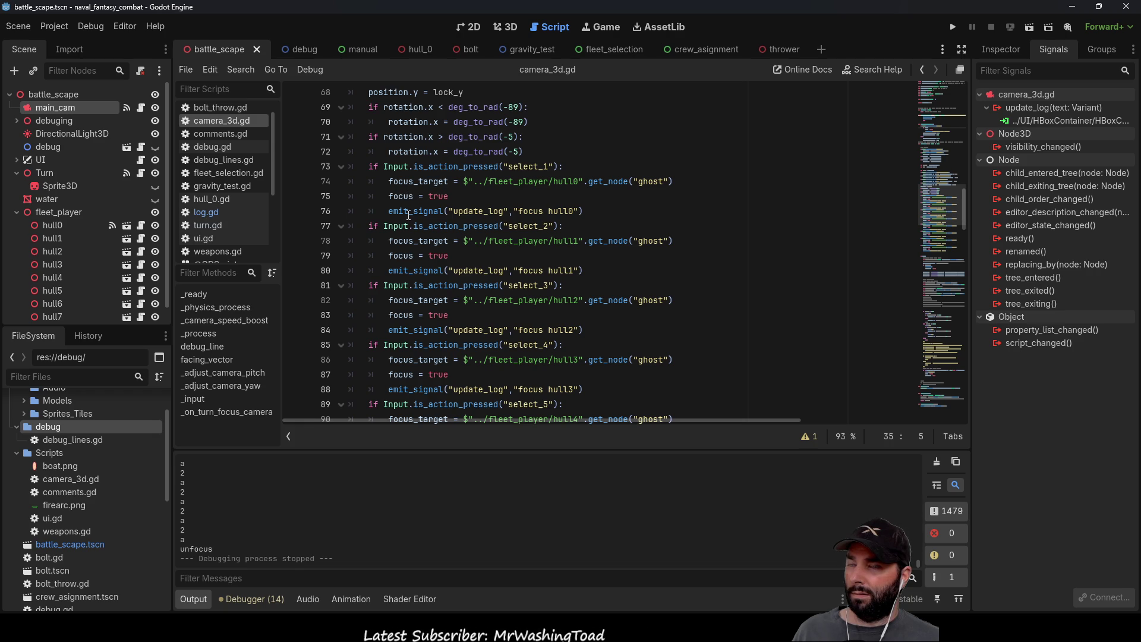
pyautogui.scroll(1, 431, 260)
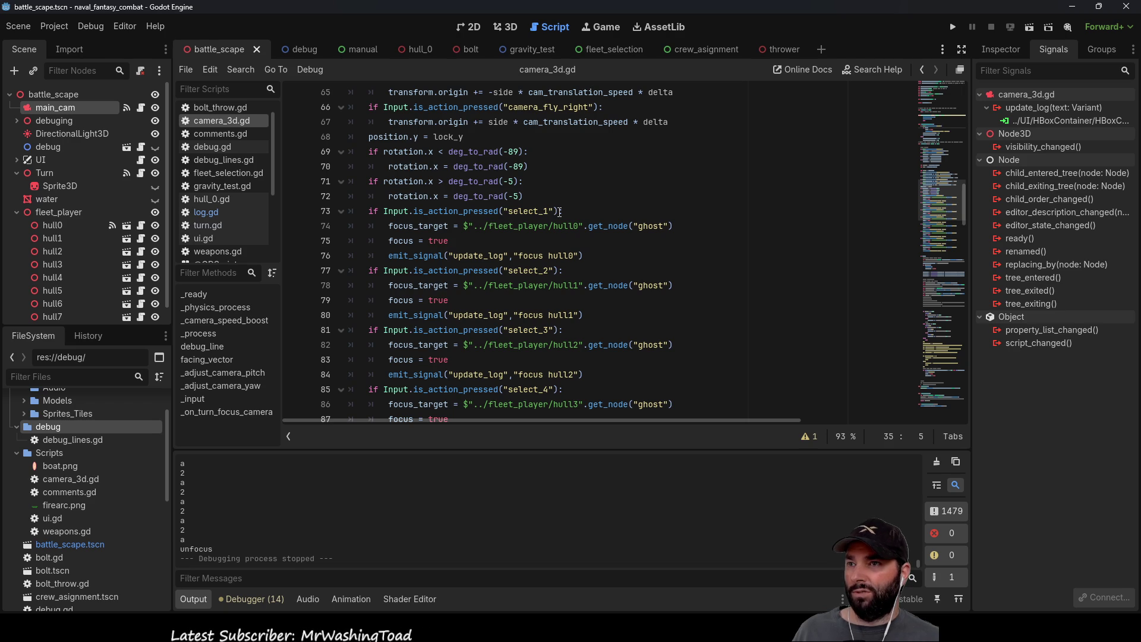
# Step: Change line 73's check to is_action_just_released and open its documentation with Alt+F1
pyautogui.doubleClick(456, 213)
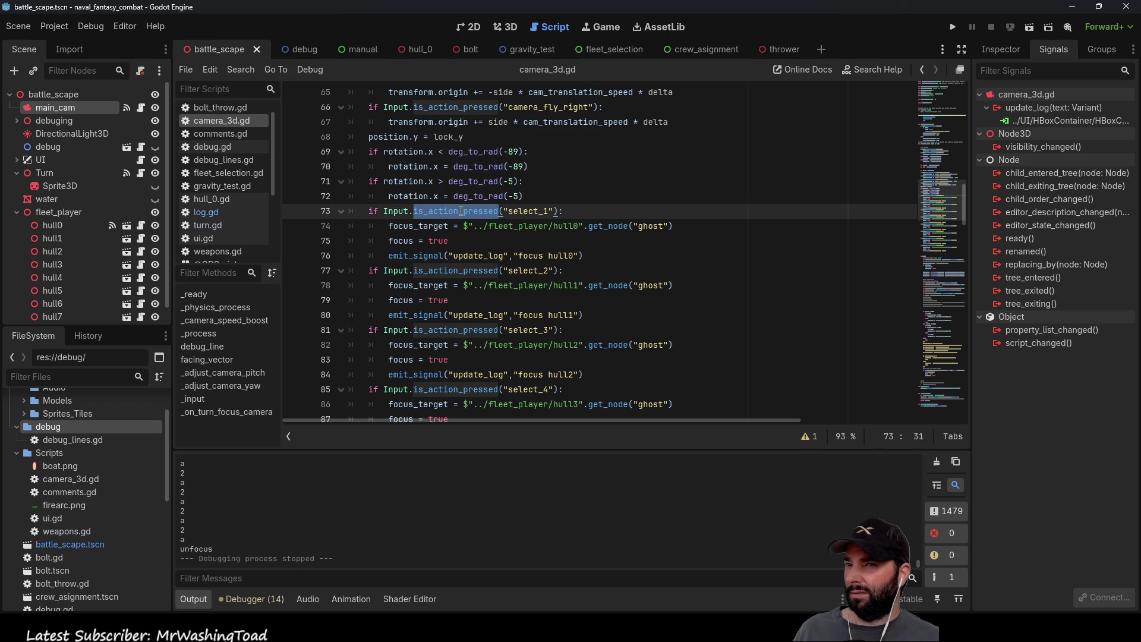
pyautogui.click(458, 212)
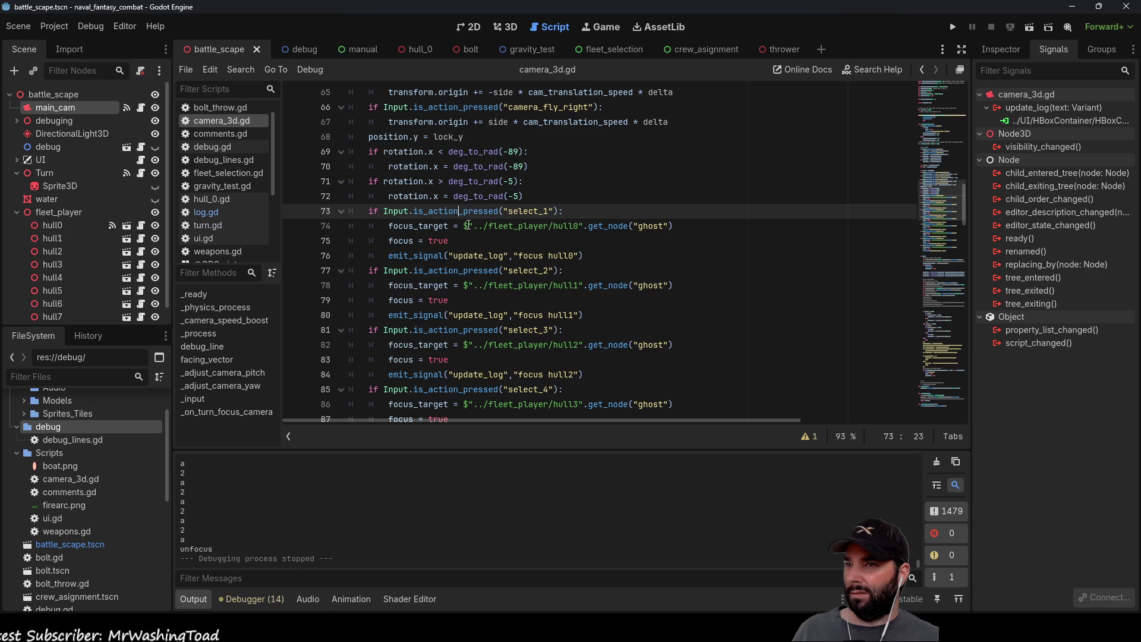
pyautogui.write('_jus')
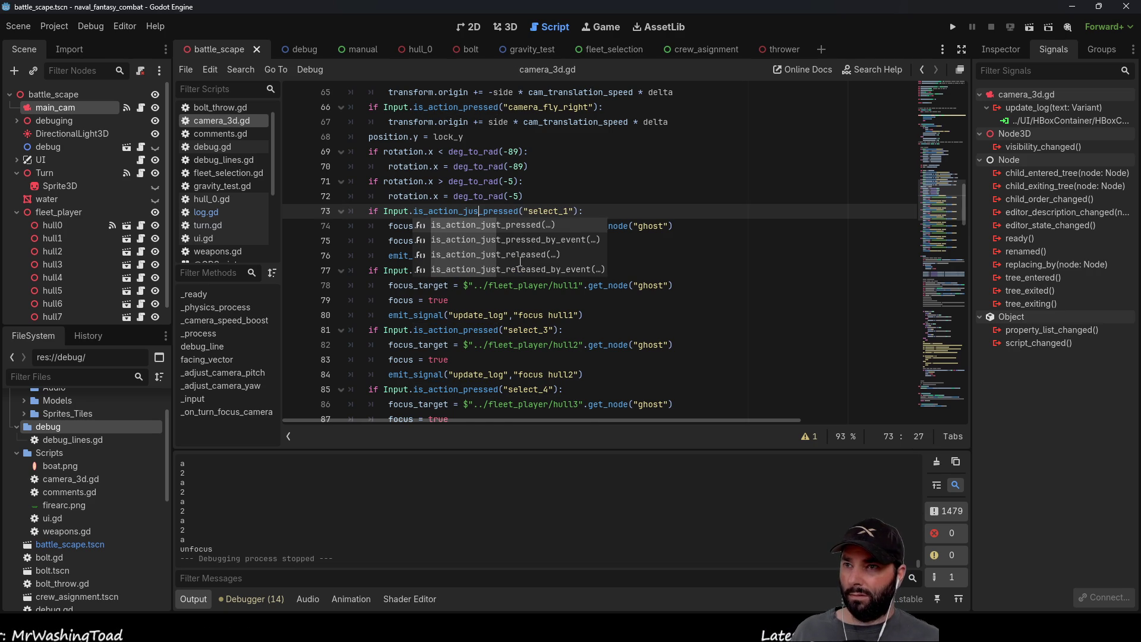
pyautogui.press('Down')
pyautogui.press('Down')
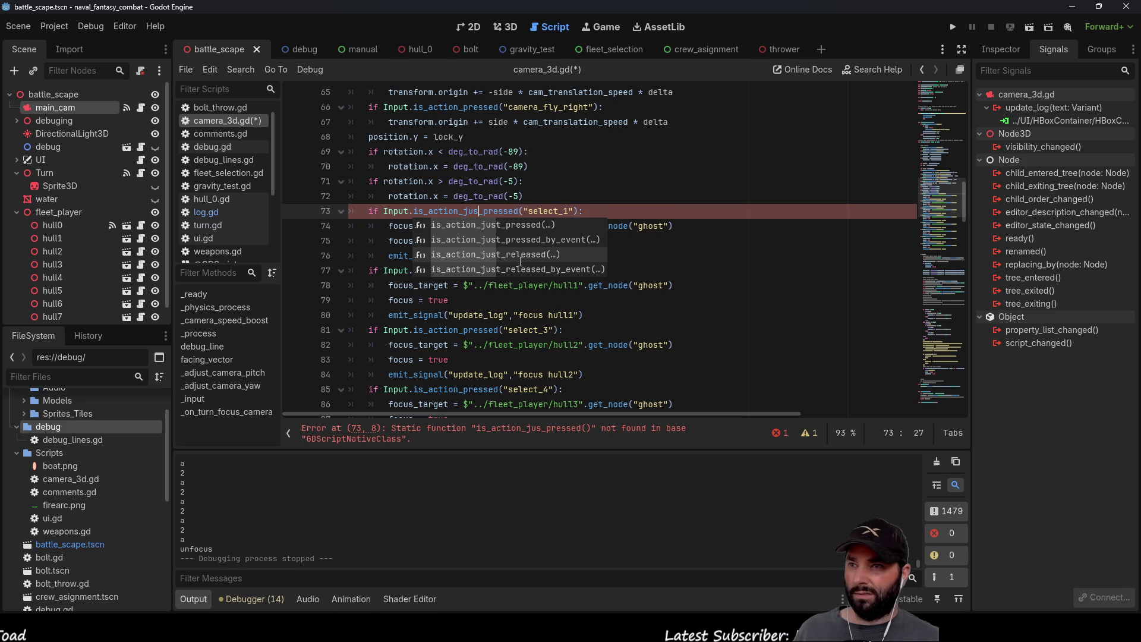
pyautogui.press('Return')
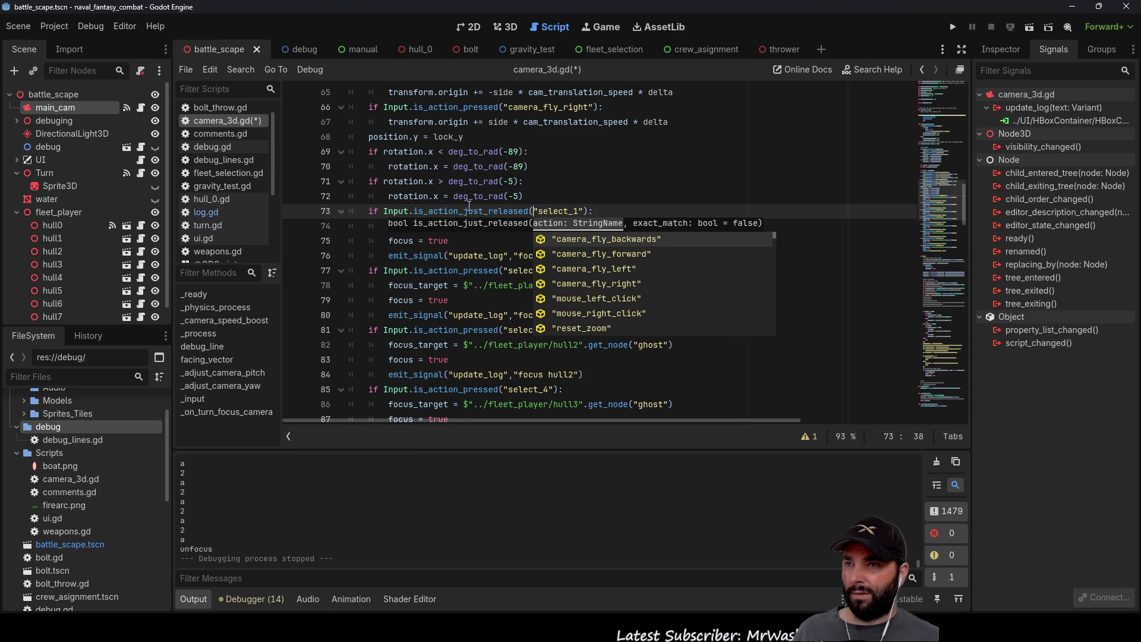
pyautogui.click(471, 210)
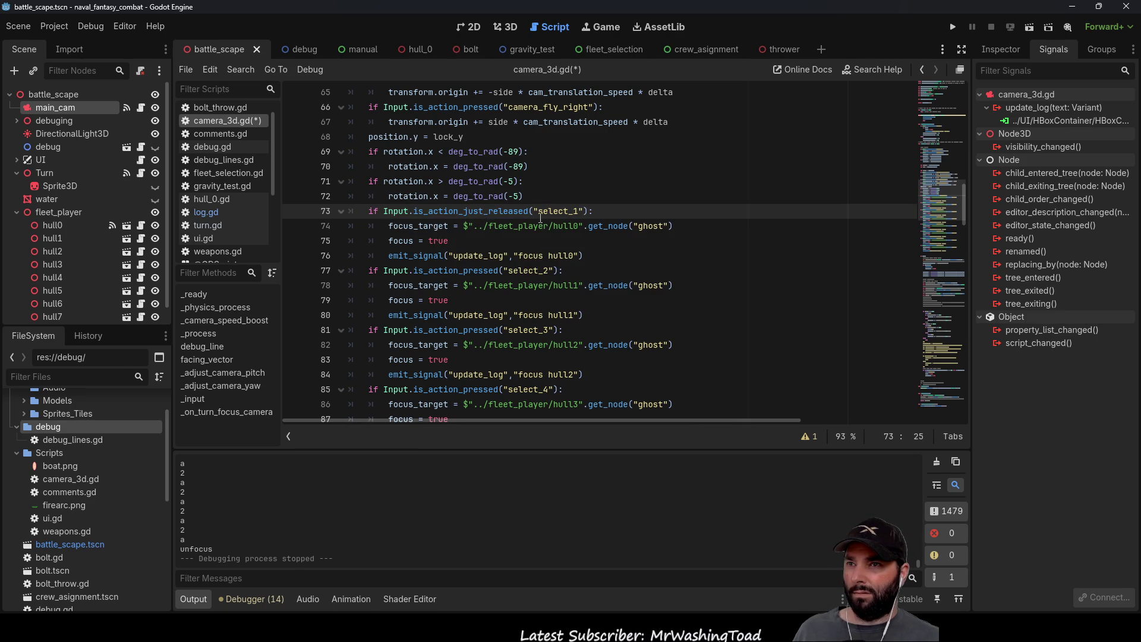
pyautogui.hotkey('alt', 'F1')
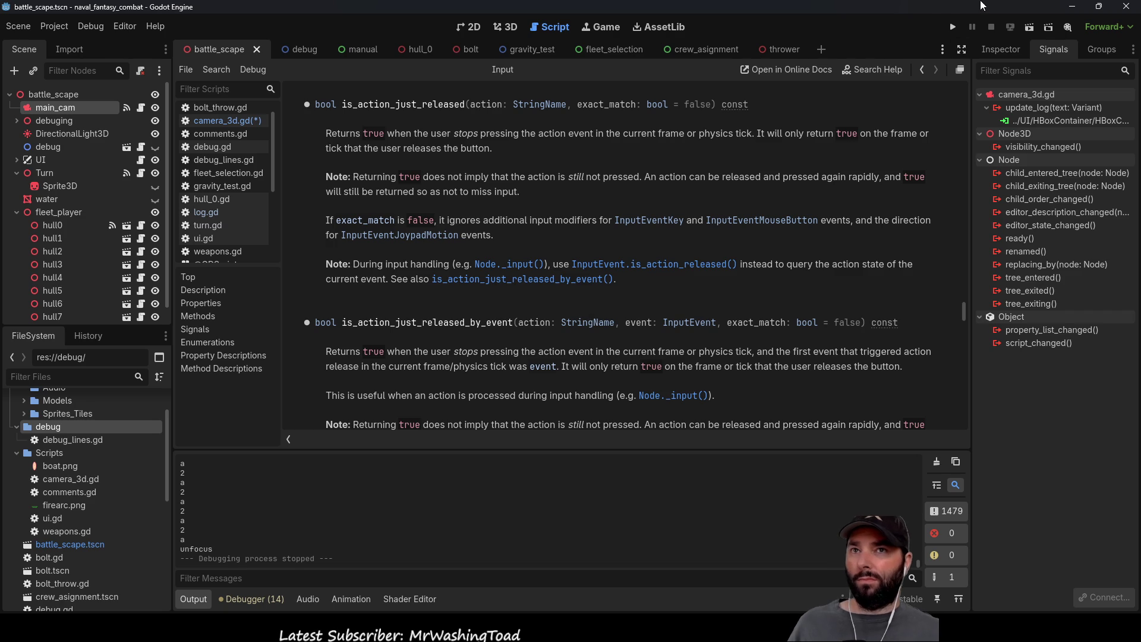
# Step: Run the game, cancel the hull0 focus to log 'focus hull0' and 'focus cancled', then stop it
pyautogui.click(953, 27)
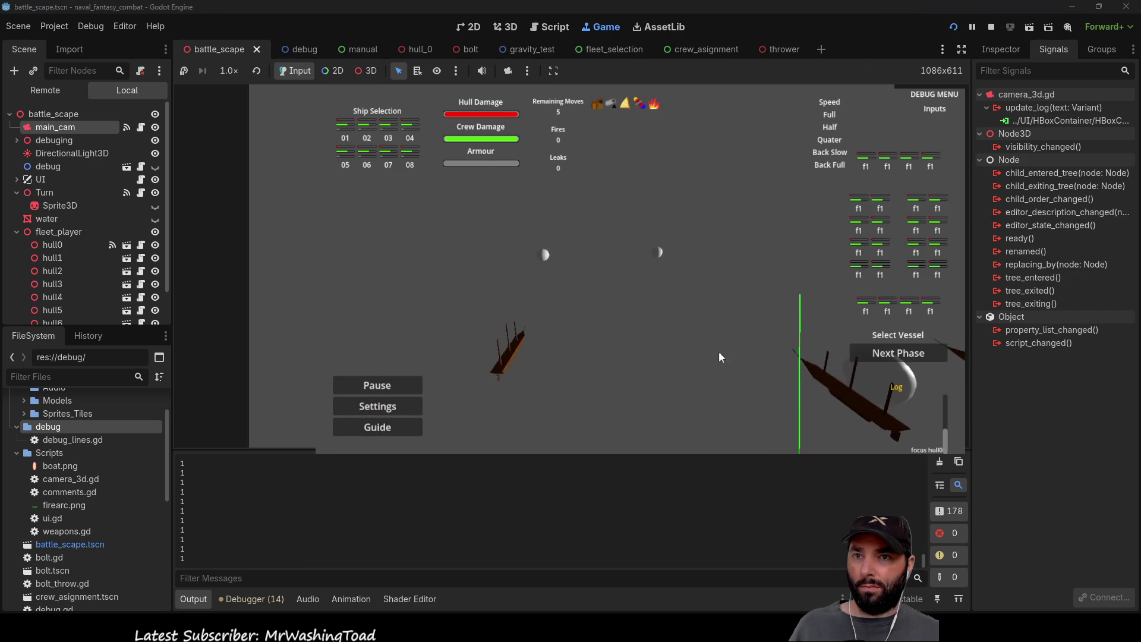
pyautogui.click(715, 313)
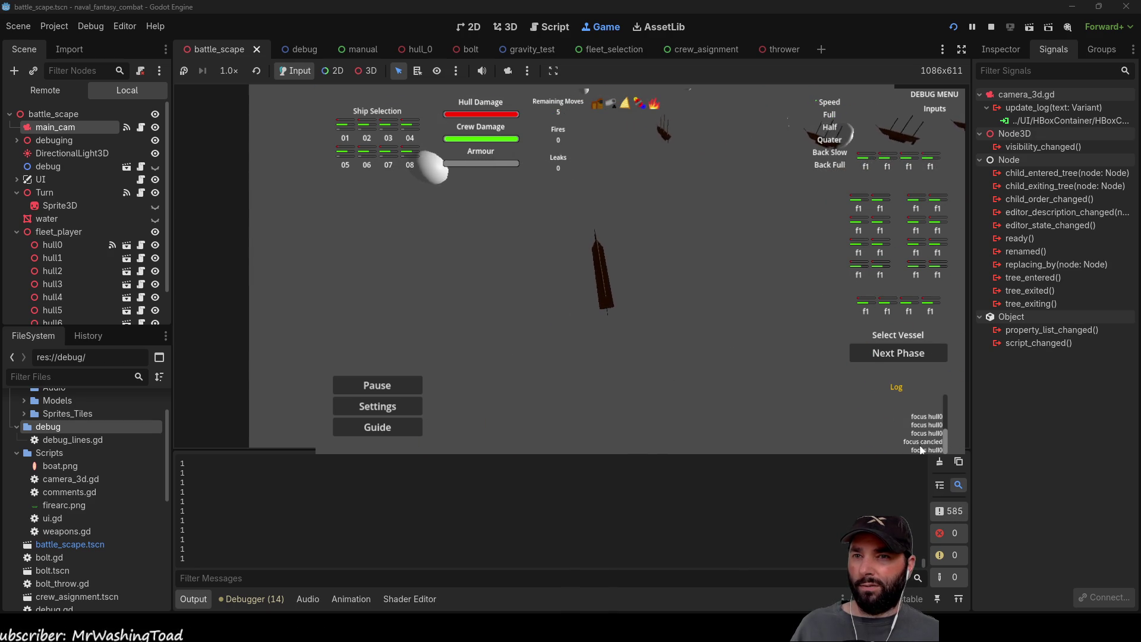
pyautogui.press('F8')
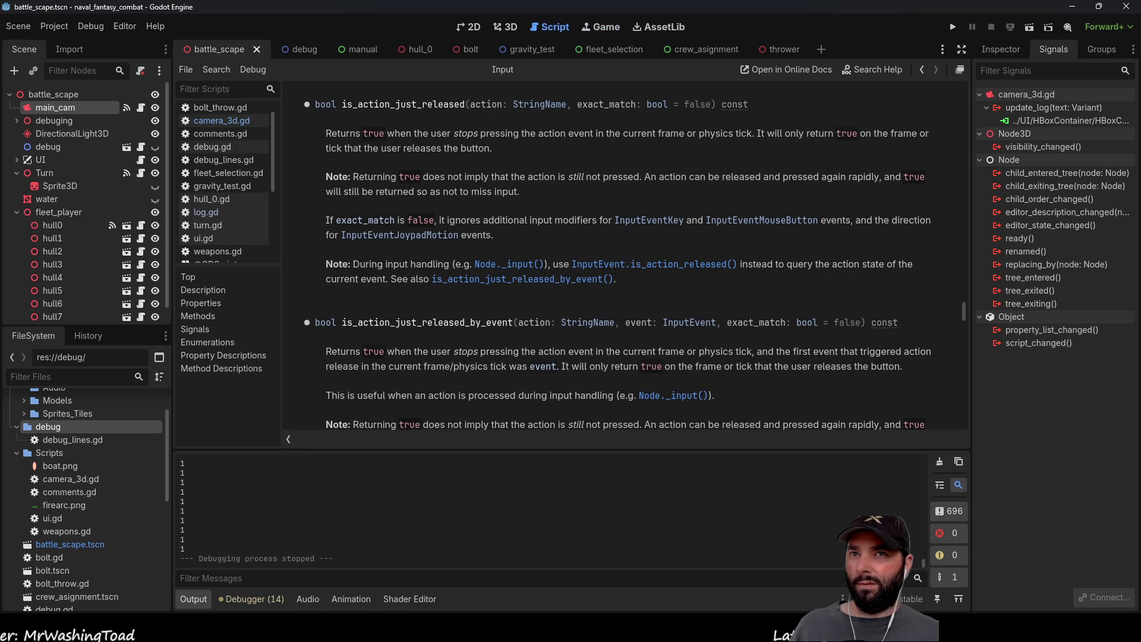
# Step: Open turn.gd and scroll through its code
pyautogui.scroll(-2, 223, 134)
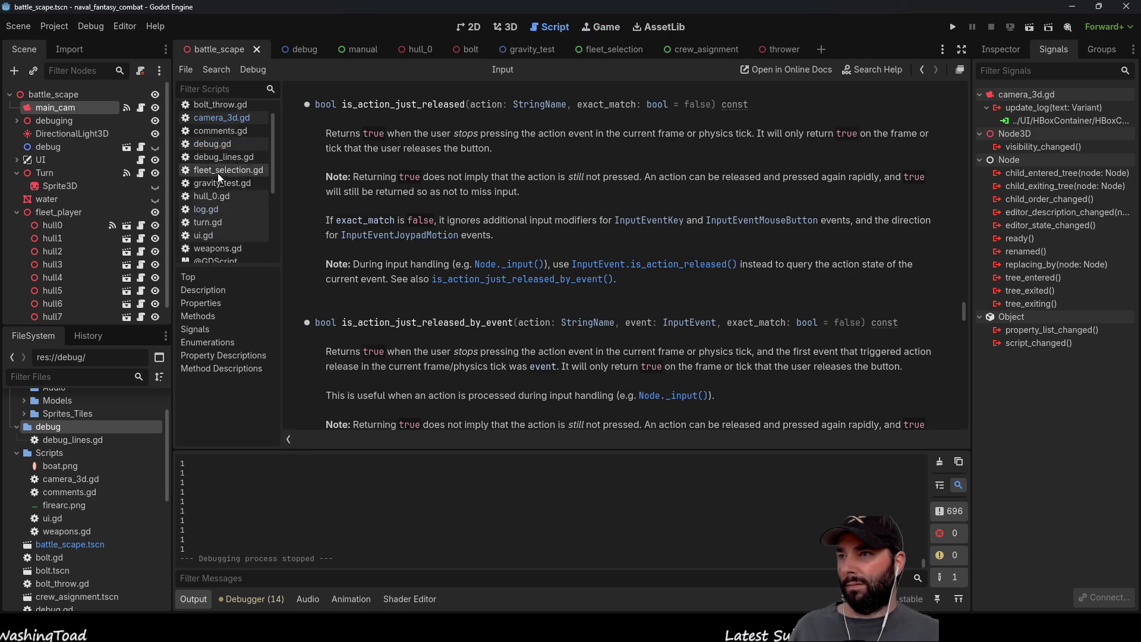
pyautogui.click(211, 202)
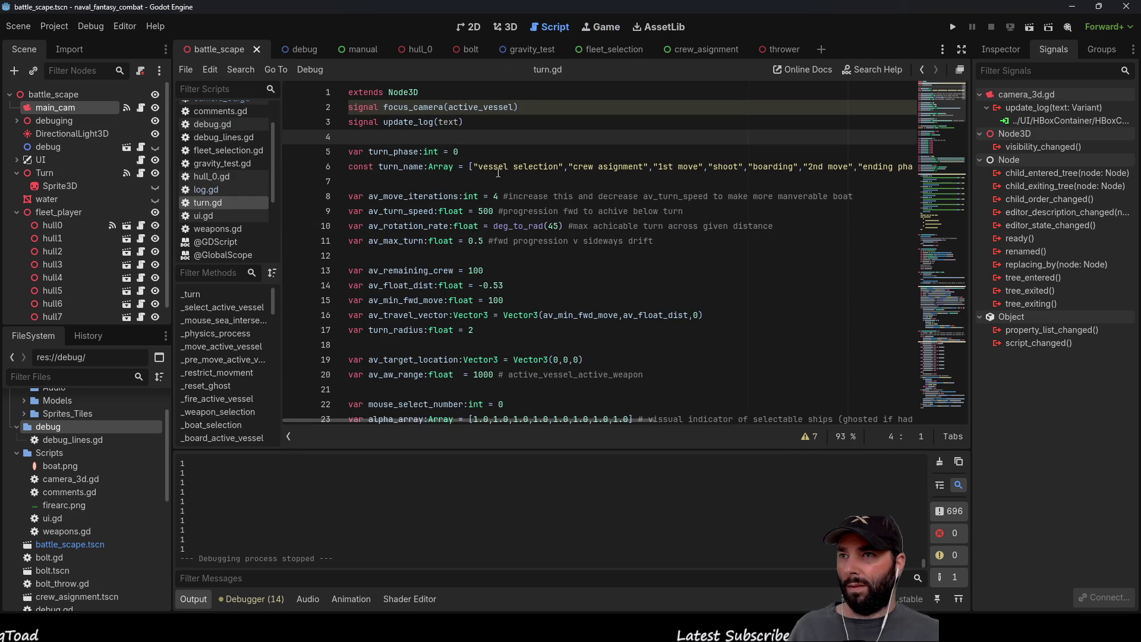
pyautogui.scroll(-6, 432, 213)
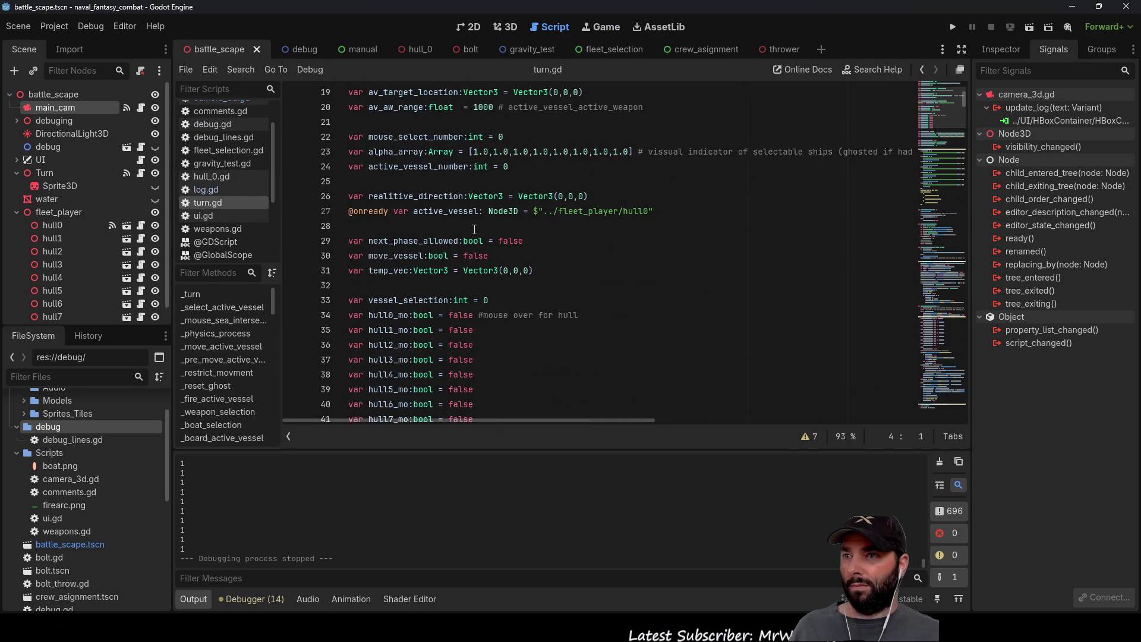
pyautogui.scroll(-7, 474, 230)
pyautogui.scroll(-3, 476, 233)
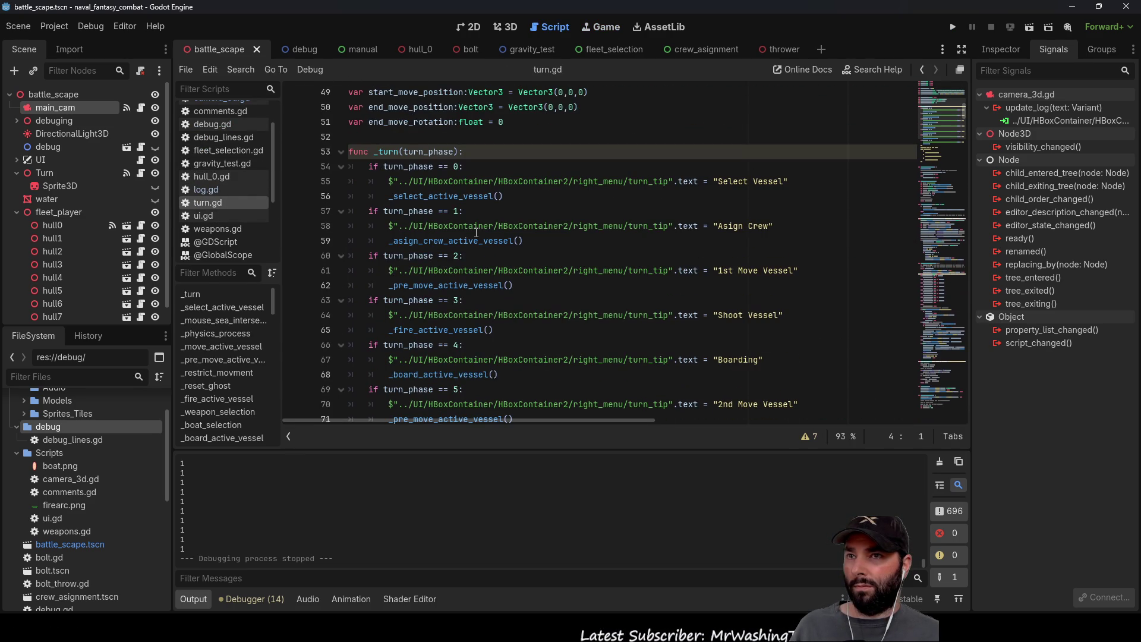
pyautogui.scroll(-20, 688, 199)
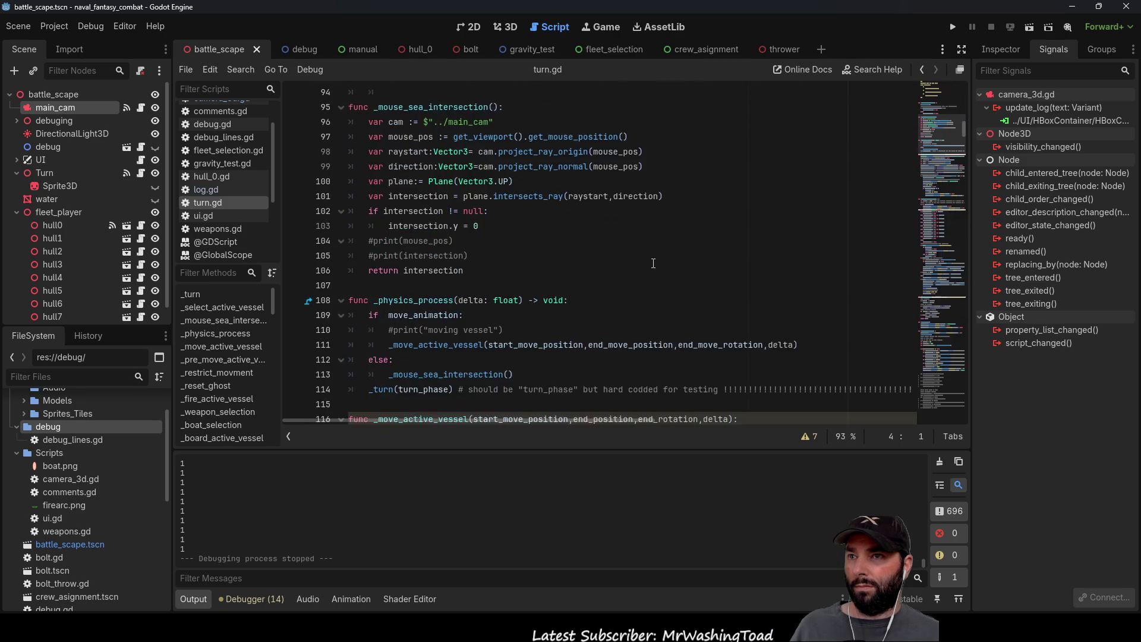
pyautogui.scroll(-9, 655, 264)
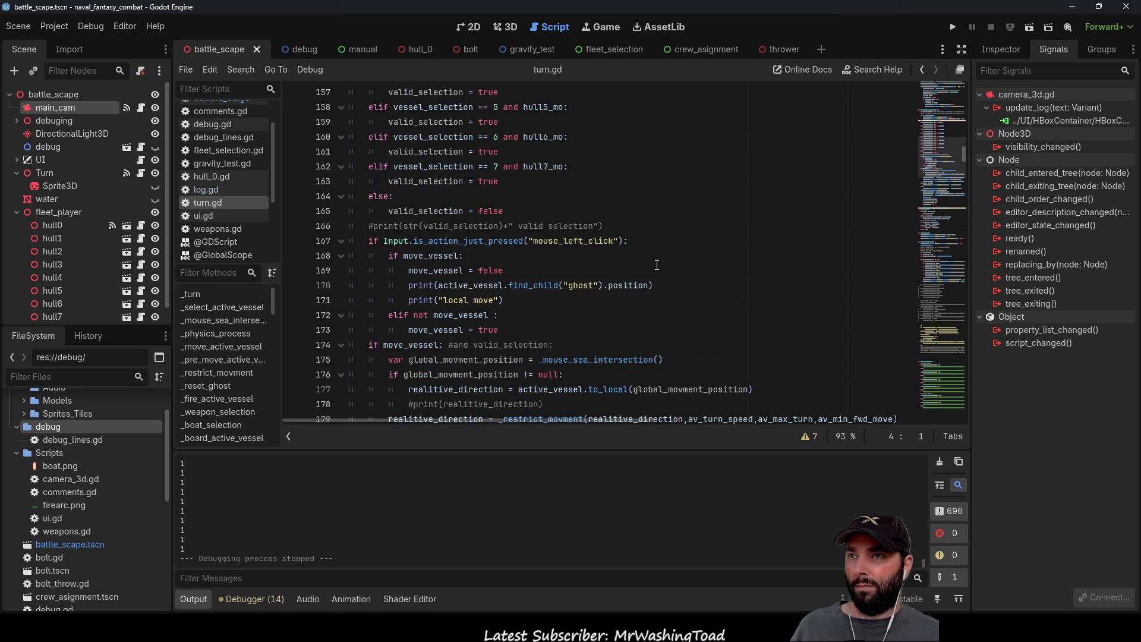
pyautogui.scroll(-20, 656, 264)
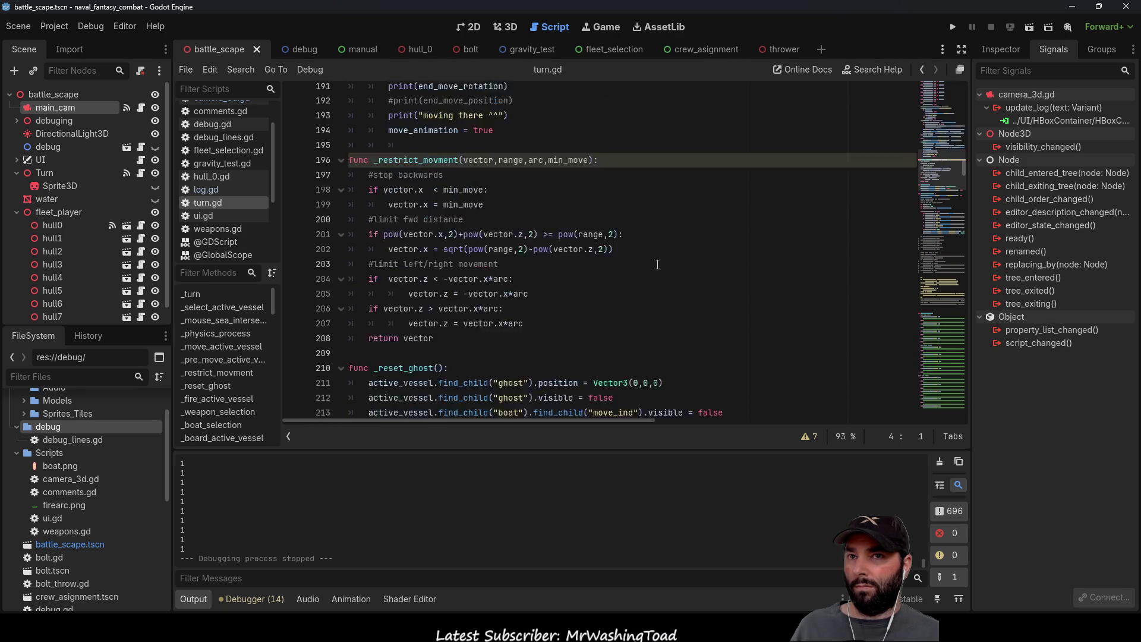
pyautogui.scroll(-20, 658, 265)
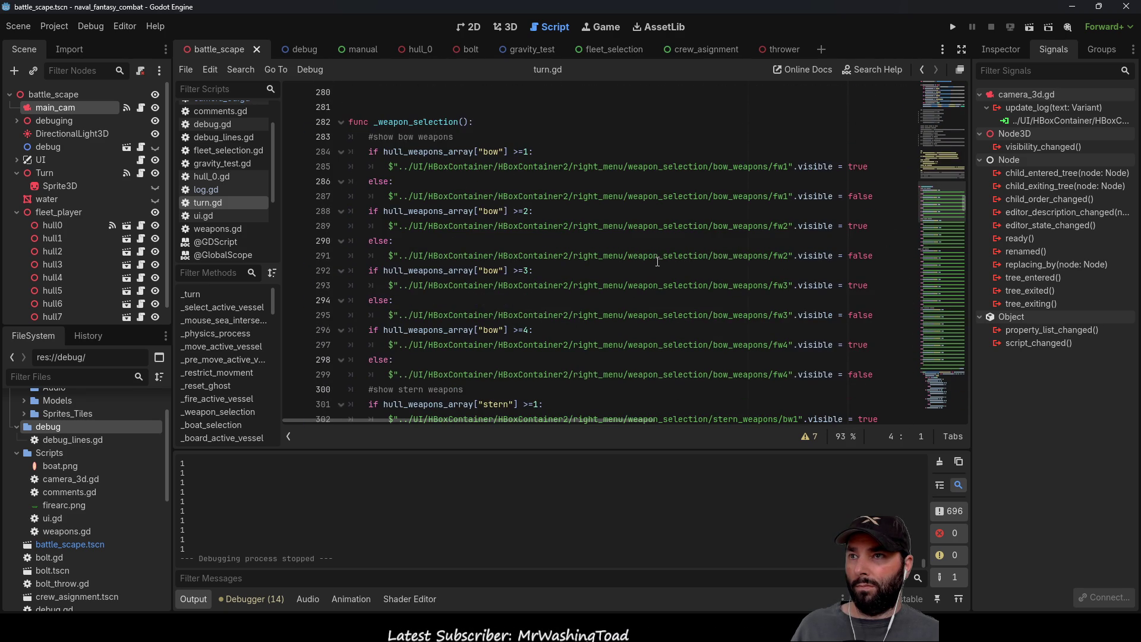
pyautogui.scroll(-7, 555, 198)
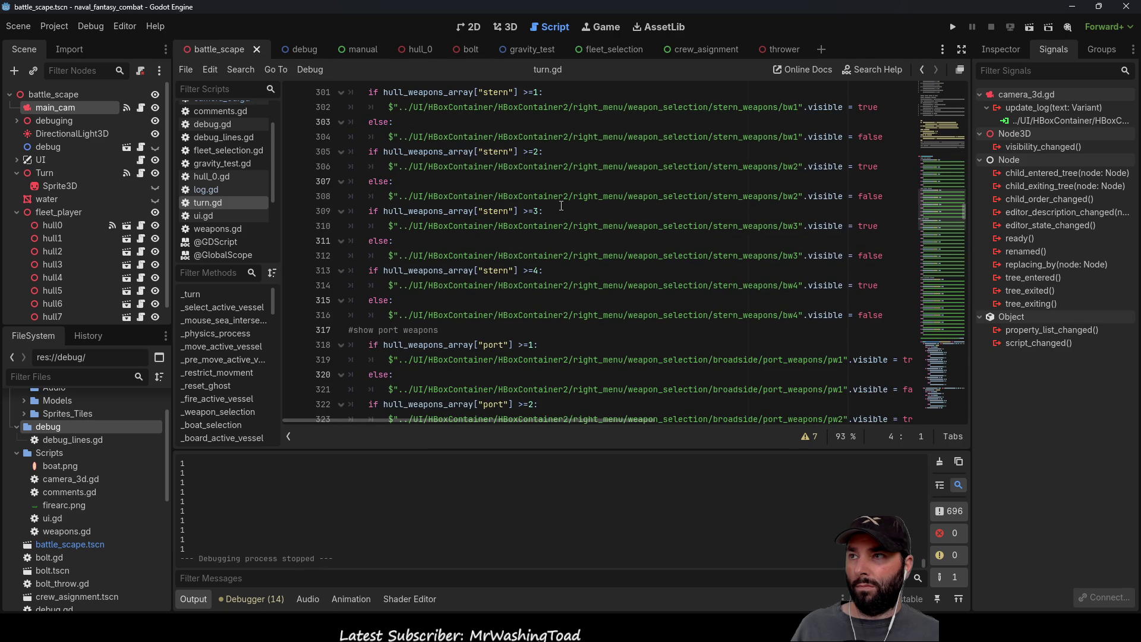
pyautogui.scroll(-20, 560, 207)
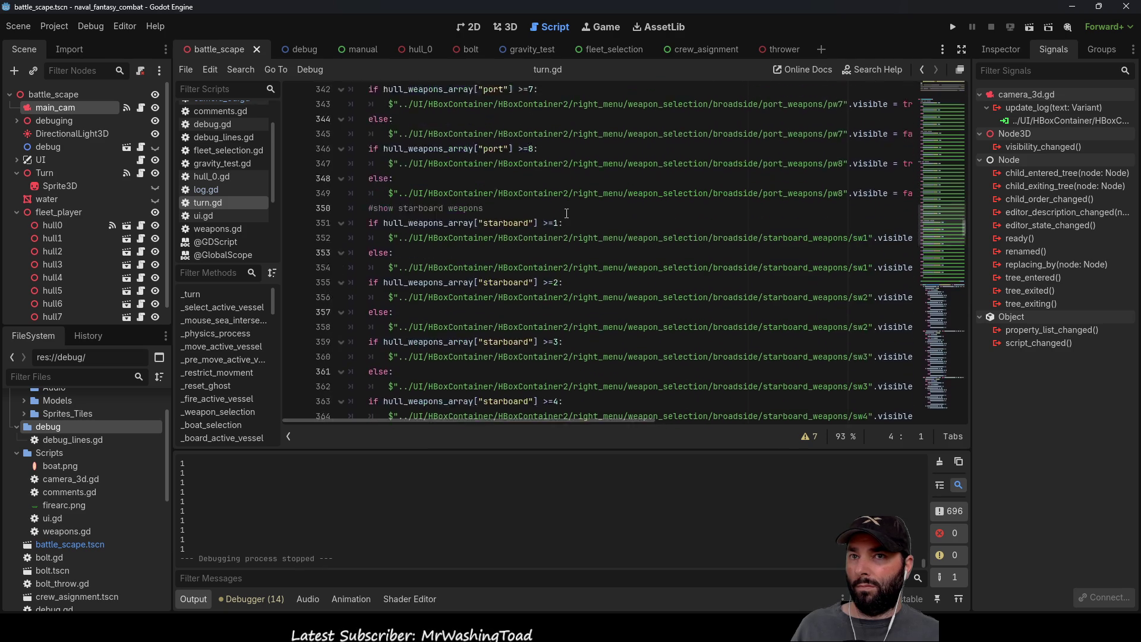
pyautogui.scroll(-20, 576, 229)
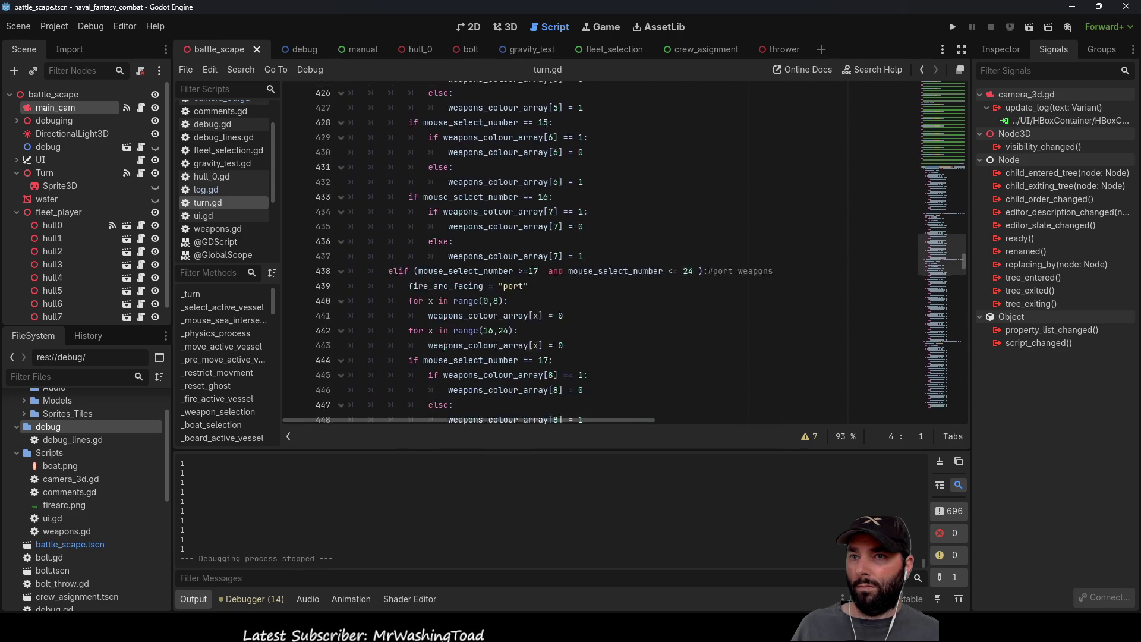
pyautogui.scroll(-20, 576, 227)
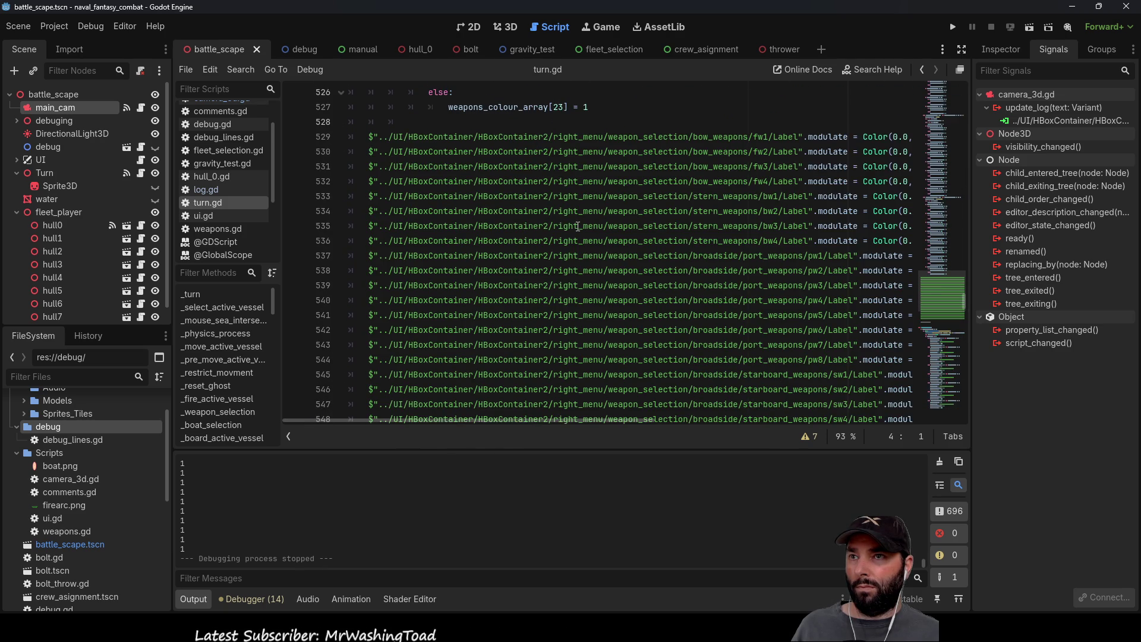
pyautogui.scroll(-4, 578, 229)
pyautogui.scroll(7, 578, 229)
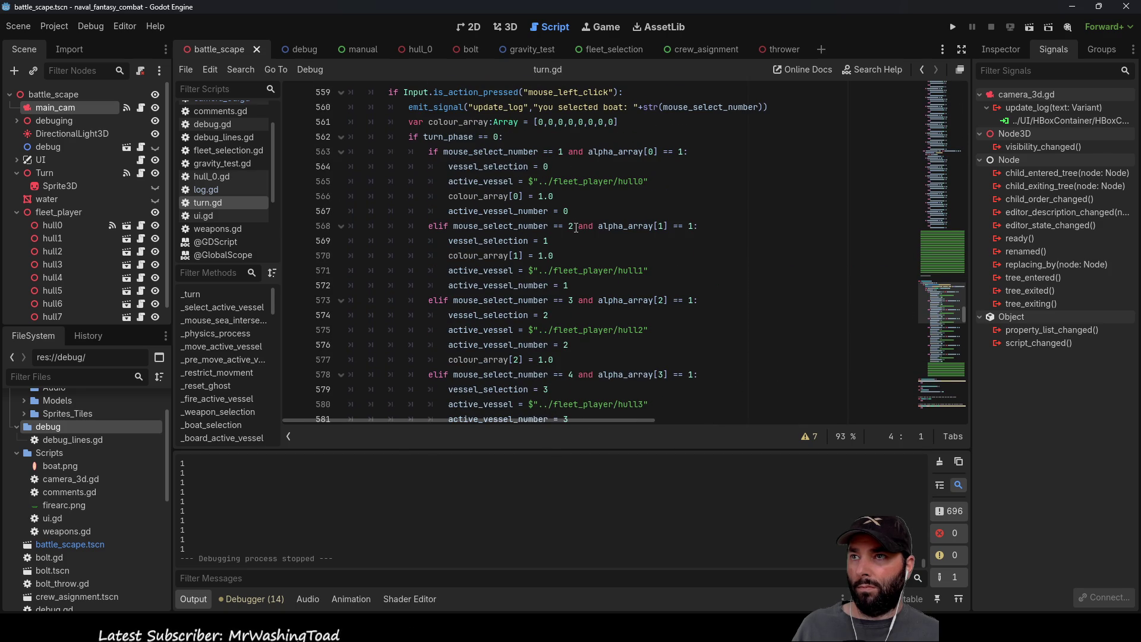
pyautogui.scroll(1, 576, 228)
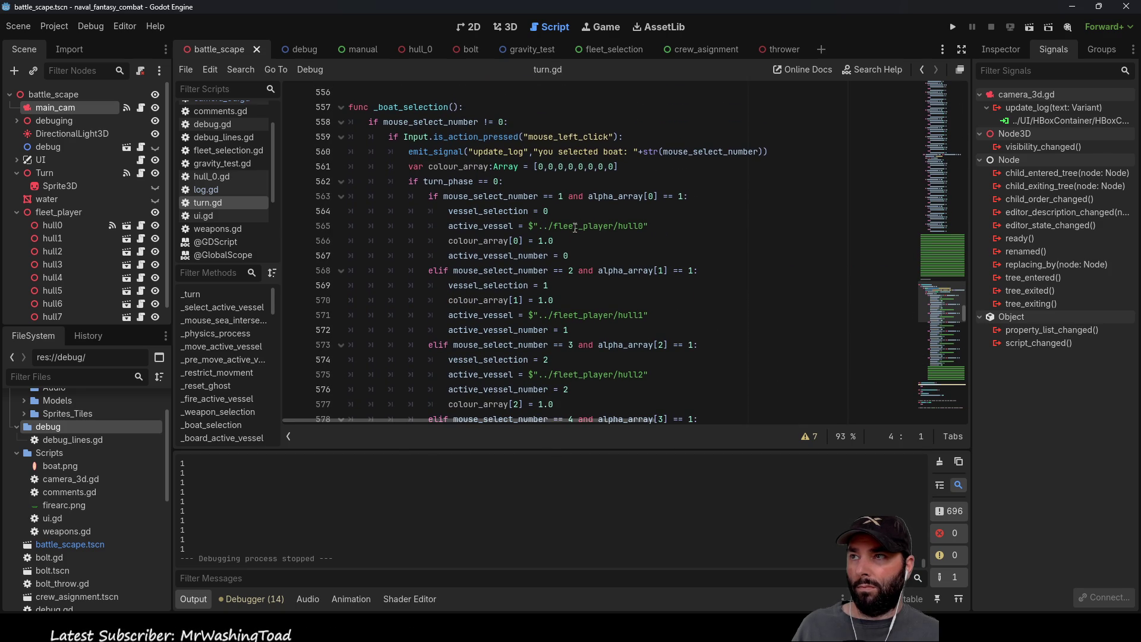
pyautogui.scroll(-3, 575, 227)
# Step: Review the _select_active_vessel function in turn.gd
pyautogui.click(223, 308)
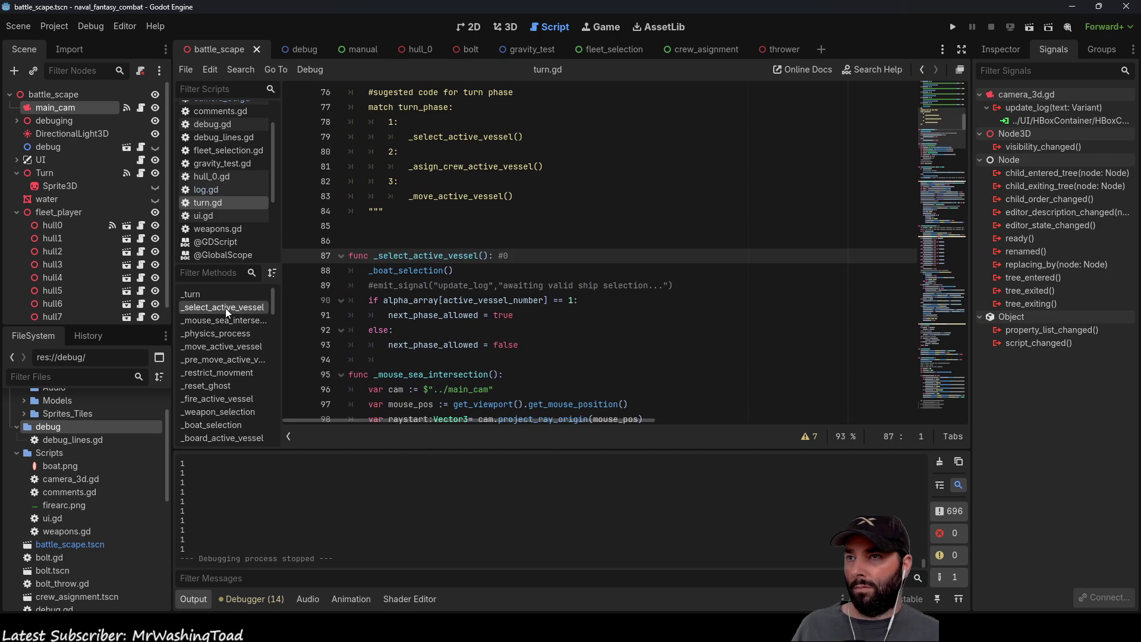
pyautogui.scroll(-4, 562, 295)
pyautogui.scroll(8, 562, 295)
pyautogui.scroll(3, 561, 296)
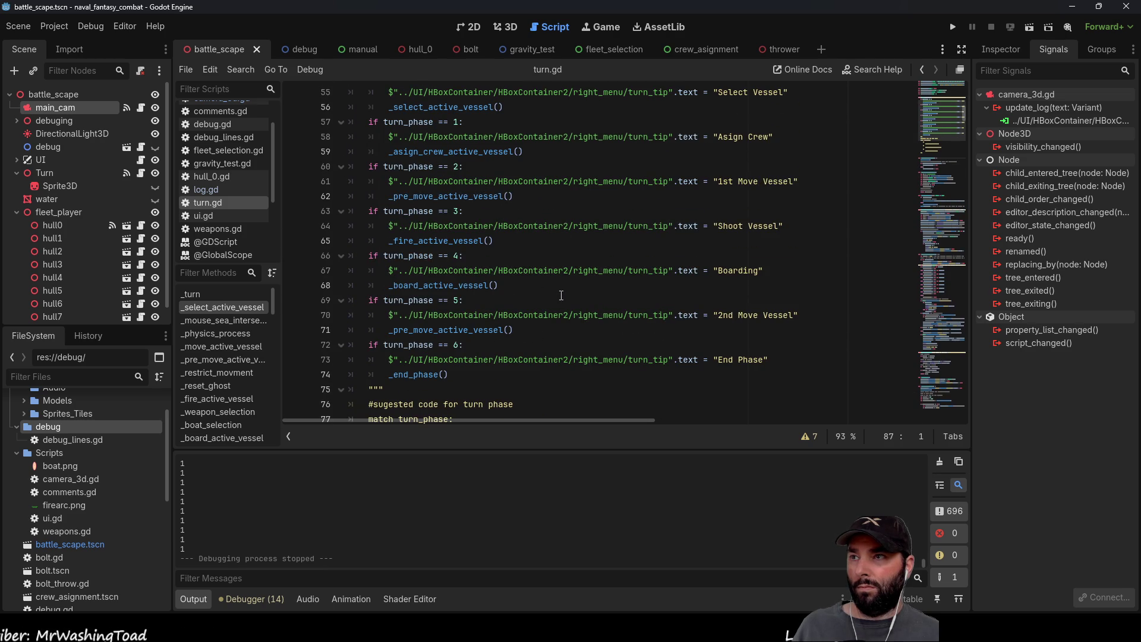
pyautogui.scroll(3, 561, 295)
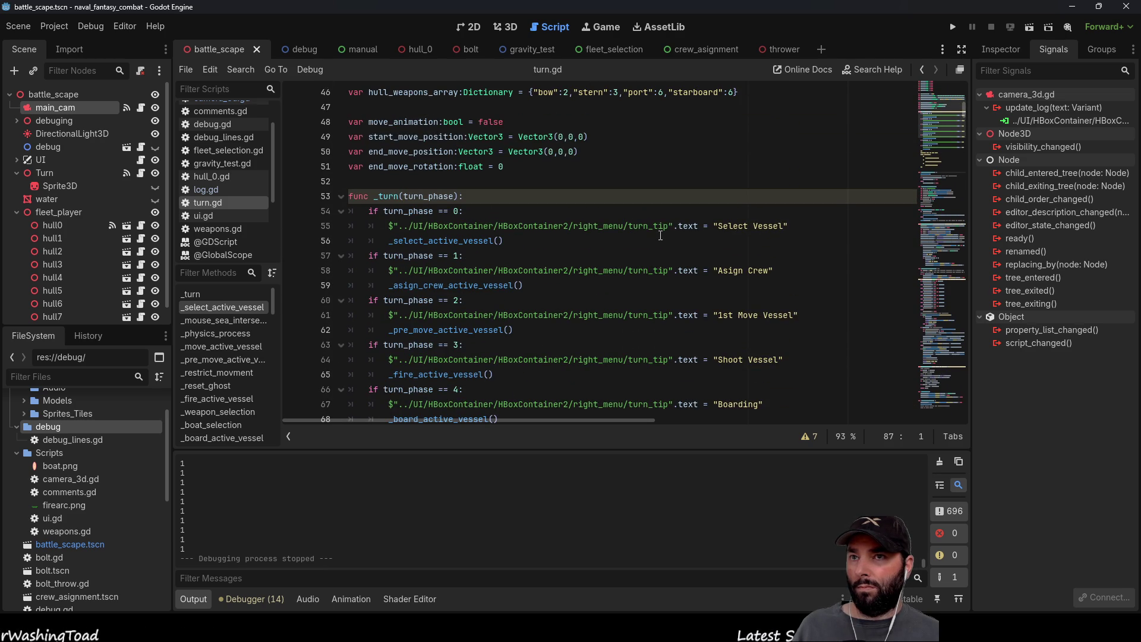
pyautogui.scroll(4, 660, 236)
pyautogui.scroll(3, 588, 313)
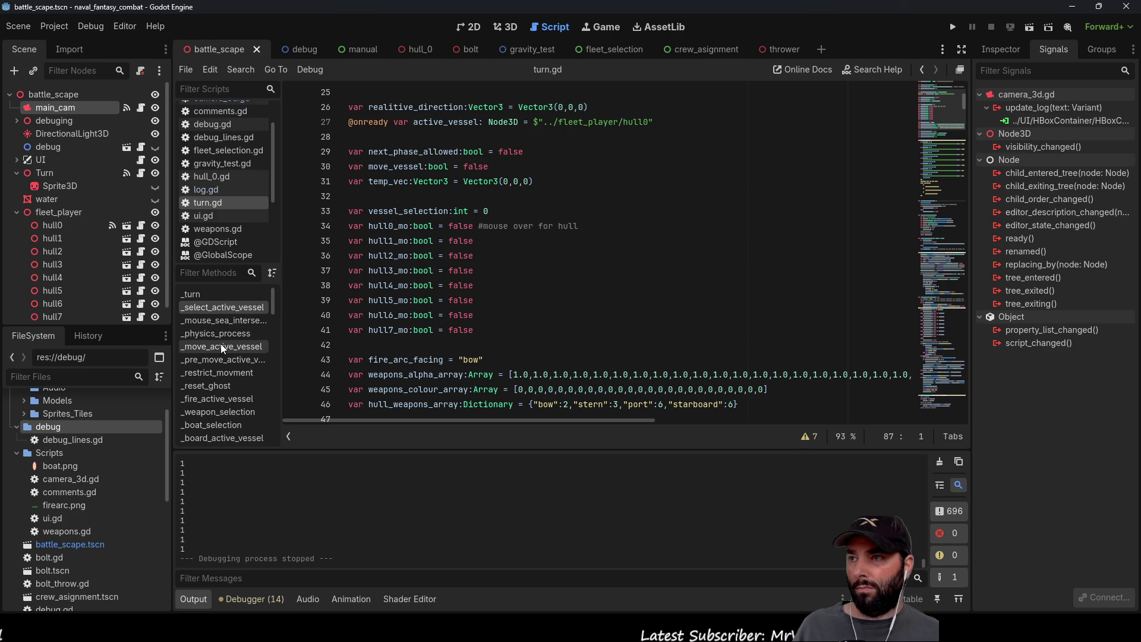
pyautogui.click(227, 307)
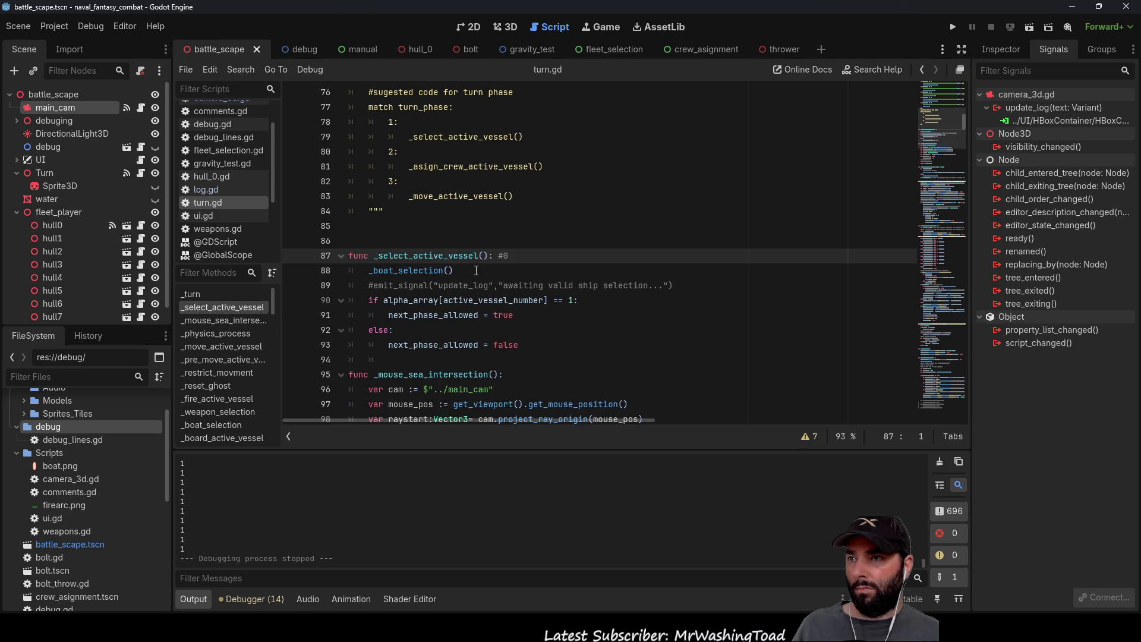
pyautogui.scroll(-2, 476, 271)
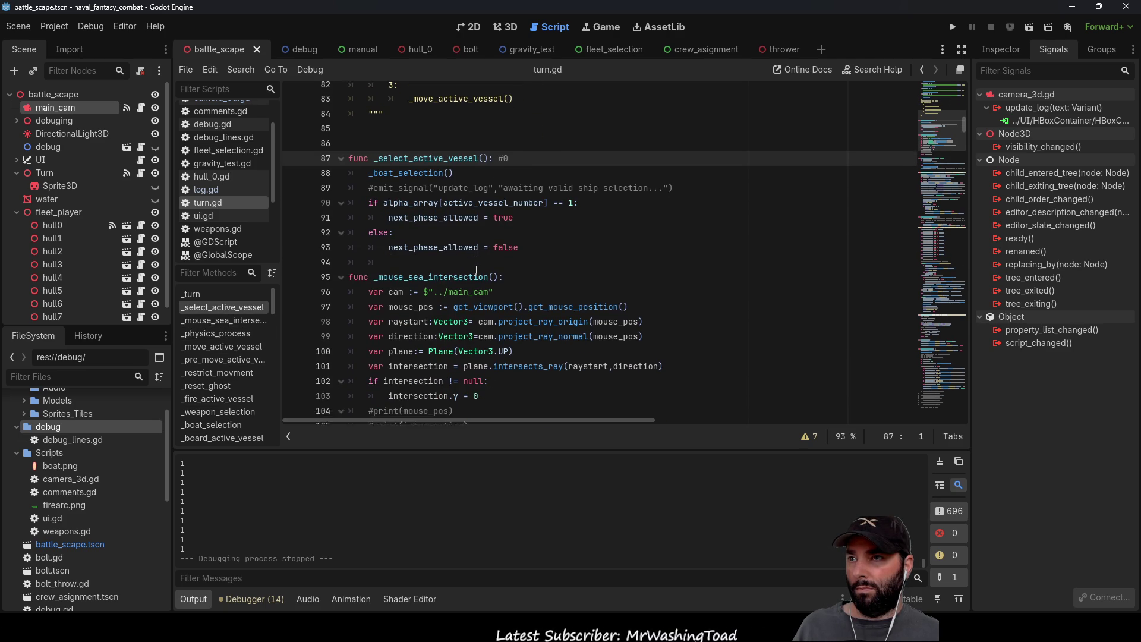
pyautogui.scroll(-1, 476, 270)
pyautogui.scroll(-5, 231, 377)
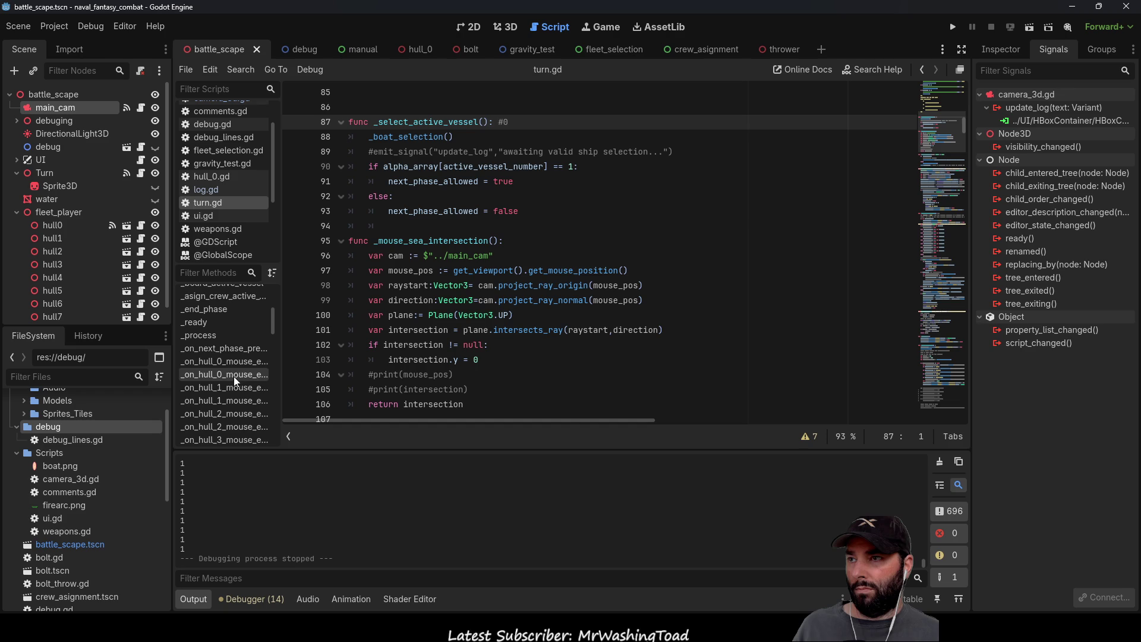
# Step: Inspect the _on_hull_0_mouse_entered handler, then return to camera_3d.gd
pyautogui.click(236, 363)
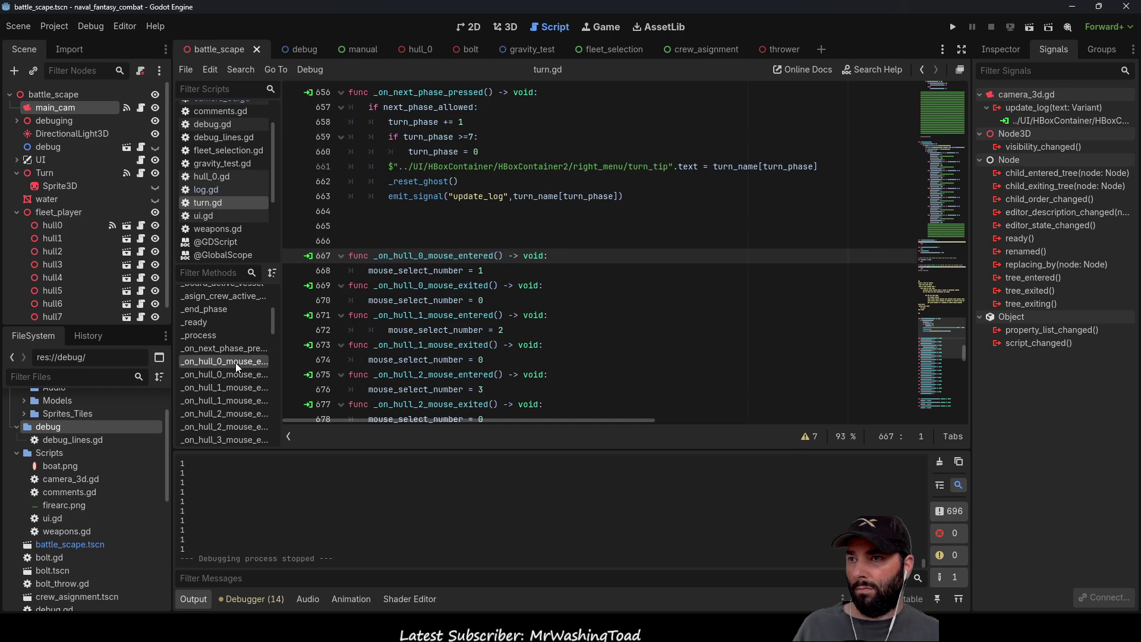
pyautogui.scroll(2, 237, 336)
pyautogui.scroll(1, 236, 337)
pyautogui.scroll(2, 214, 161)
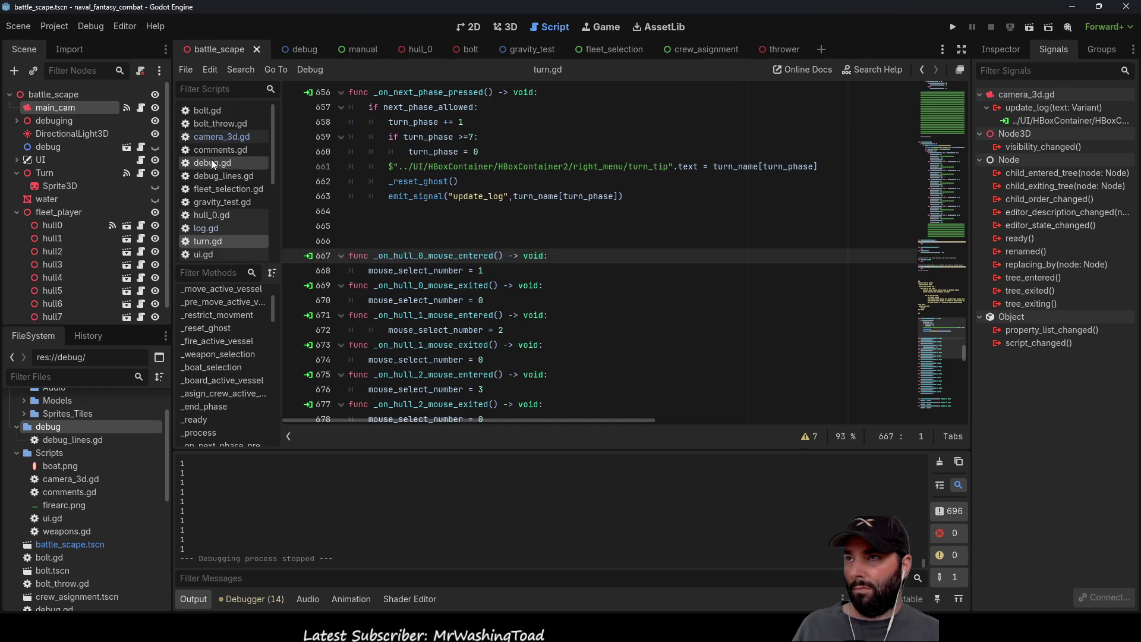
pyautogui.click(219, 136)
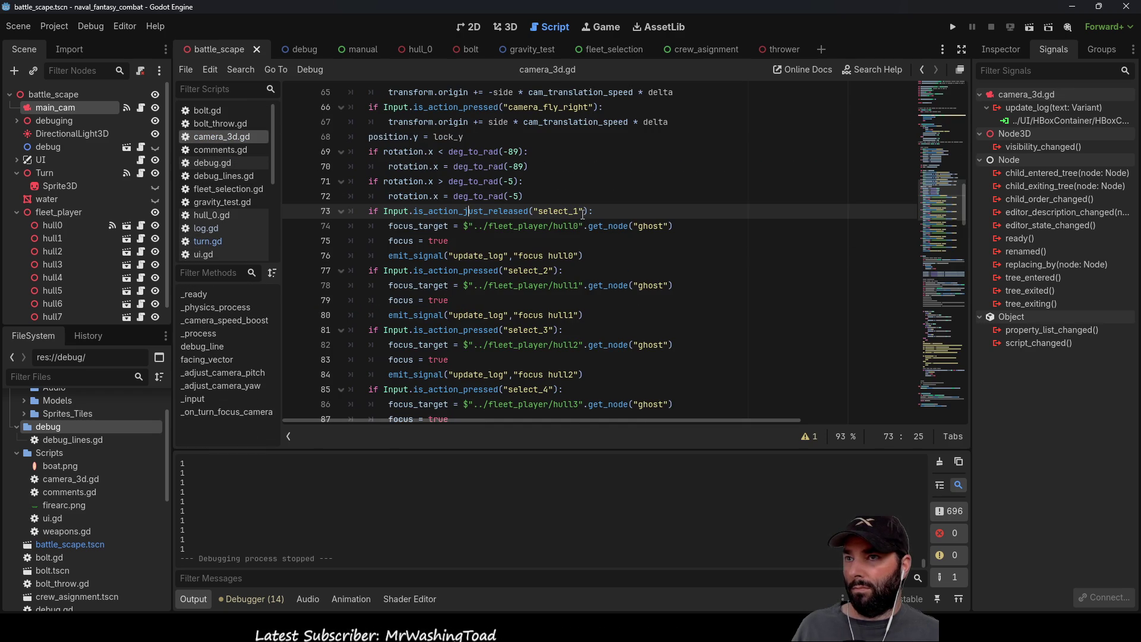
# Step: Copy is_action_just_released and paste it over is_action_pressed in the select_2 to select_4 checks
pyautogui.doubleClick(428, 212)
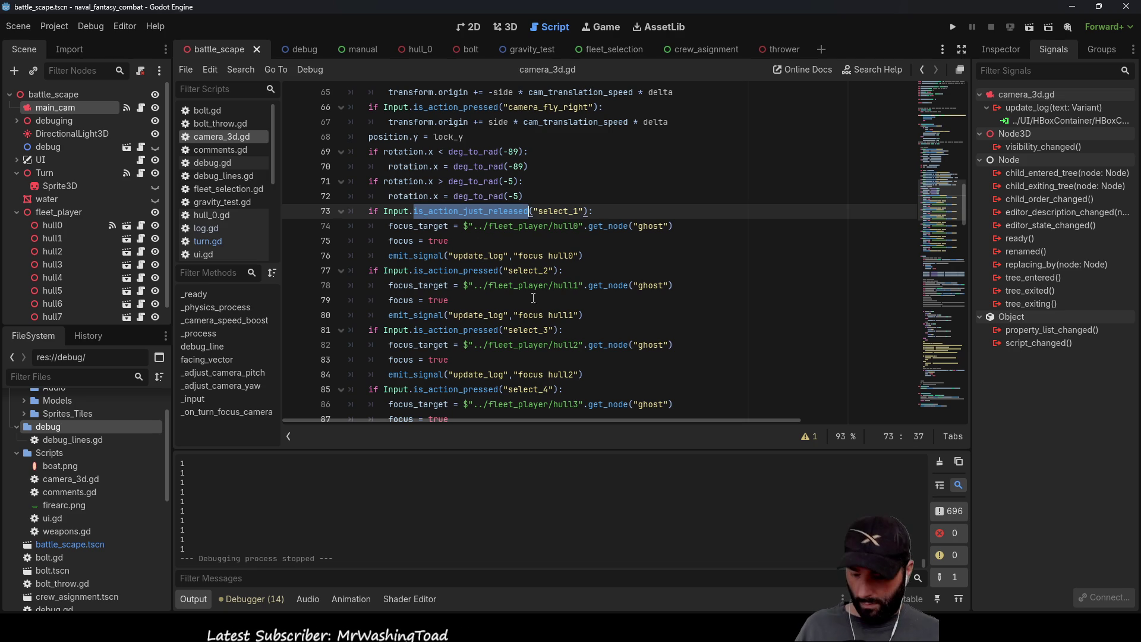
pyautogui.hotkey('ctrl', 'c')
pyautogui.doubleClick(452, 271)
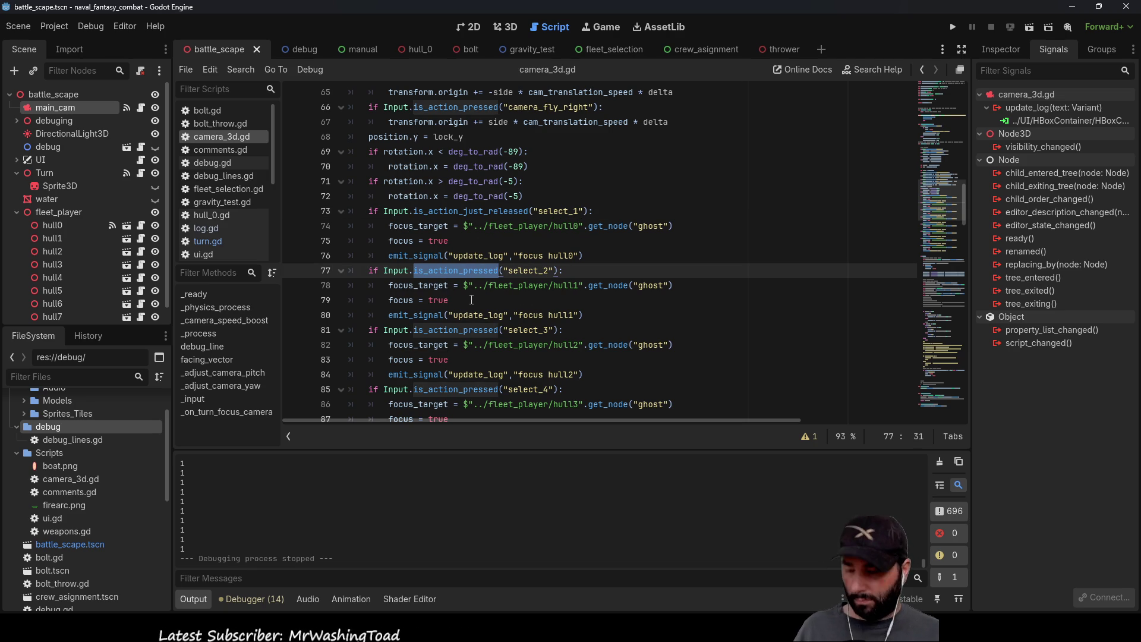
pyautogui.hotkey('ctrl', 'v')
pyautogui.doubleClick(451, 329)
pyautogui.hotkey('ctrl', 'v')
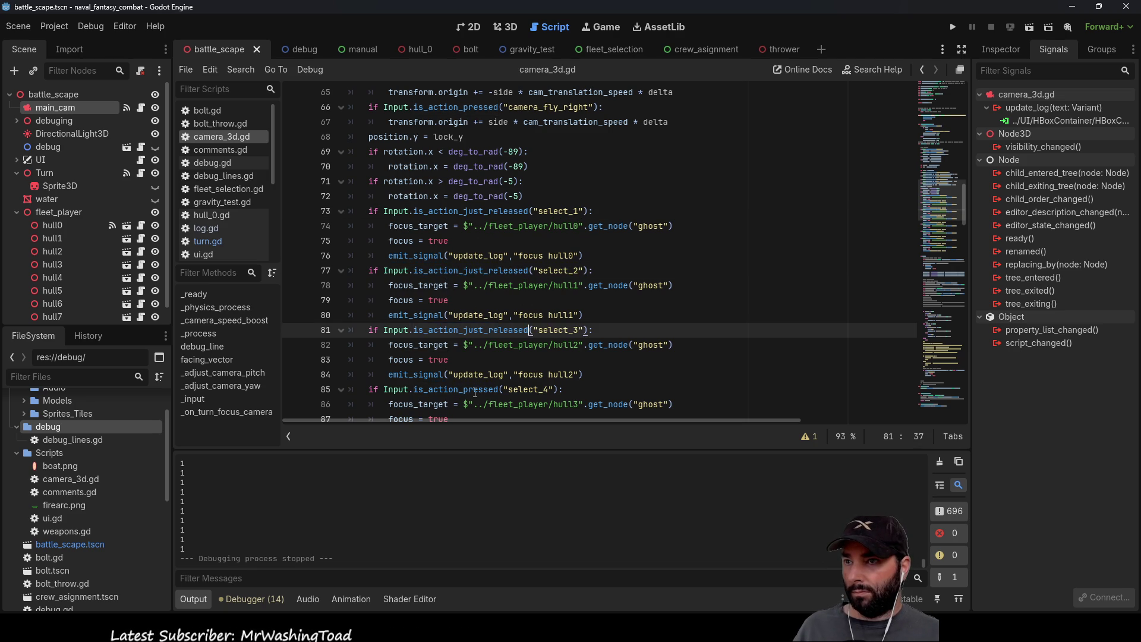
pyautogui.doubleClick(452, 390)
pyautogui.hotkey('ctrl', 'v')
# Step: Replace is_action_pressed with is_action_just_released in the select_5 to select_8 checks
pyautogui.scroll(-5, 461, 318)
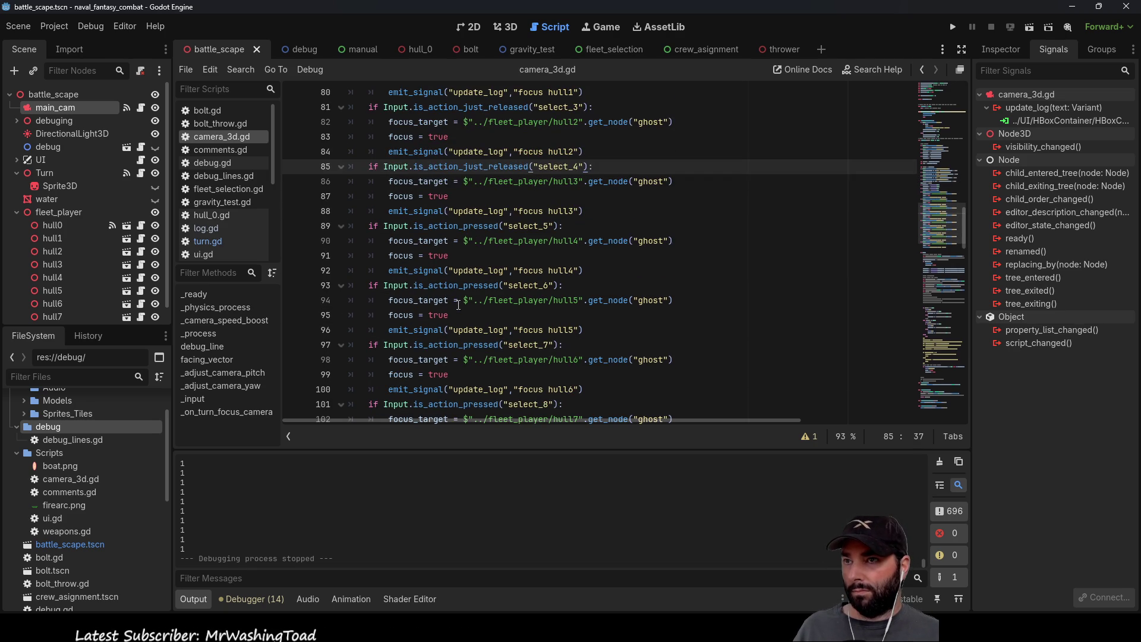
pyautogui.doubleClick(457, 226)
pyautogui.hotkey('ctrl', 'v')
pyautogui.doubleClick(458, 286)
pyautogui.hotkey('ctrl', 'v')
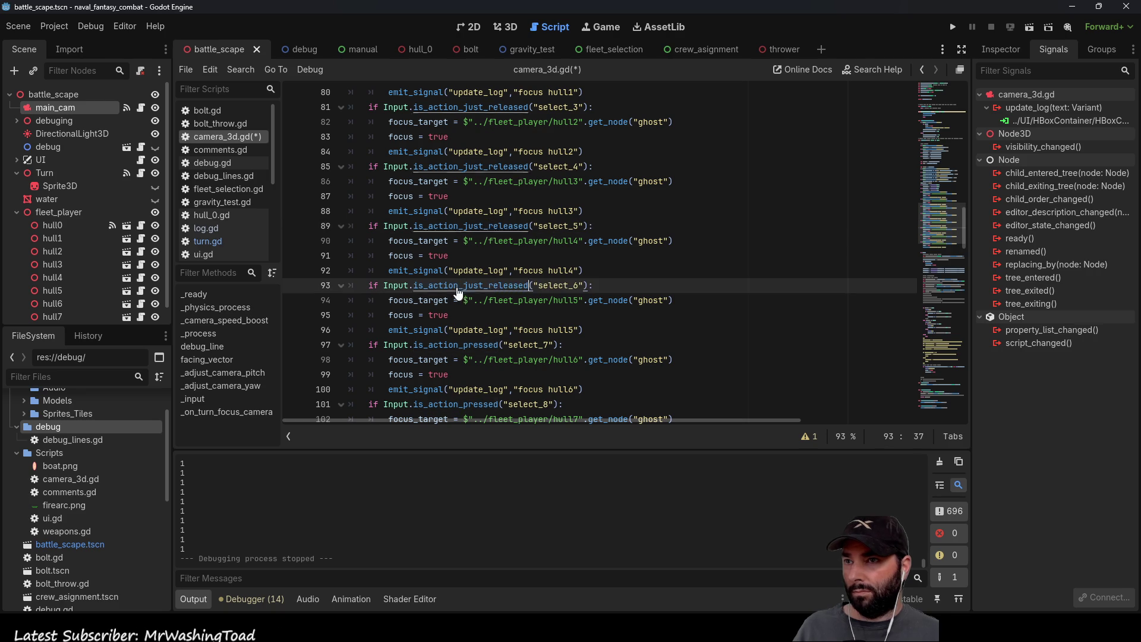
pyautogui.doubleClick(456, 345)
pyautogui.hotkey('ctrl', 'v')
pyautogui.scroll(-2, 454, 336)
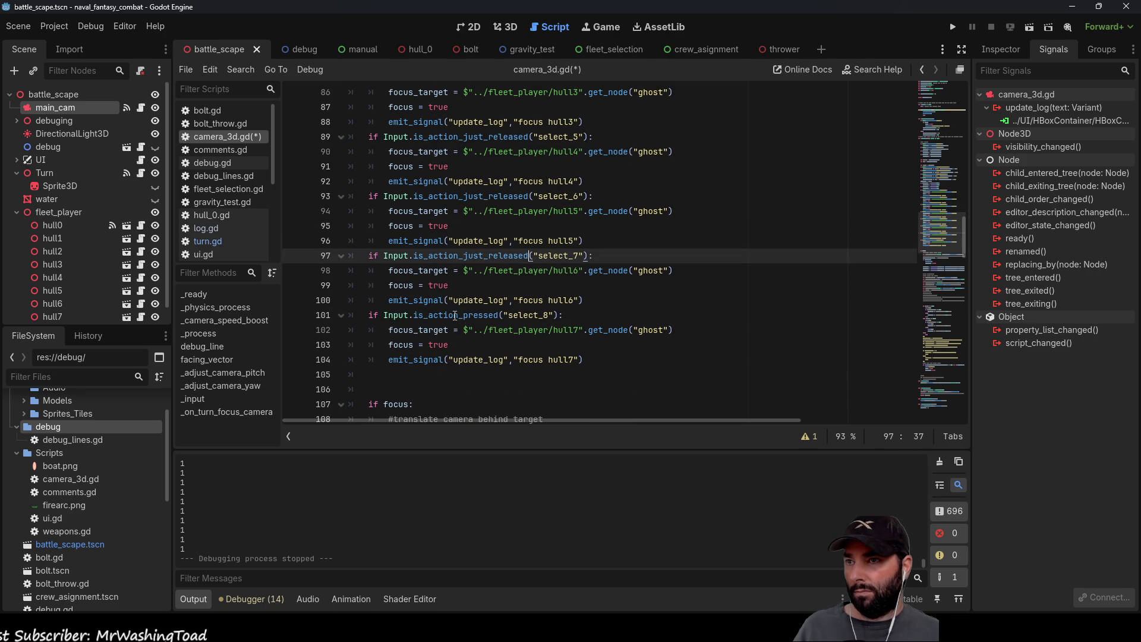
pyautogui.doubleClick(455, 317)
pyautogui.hotkey('ctrl', 'v')
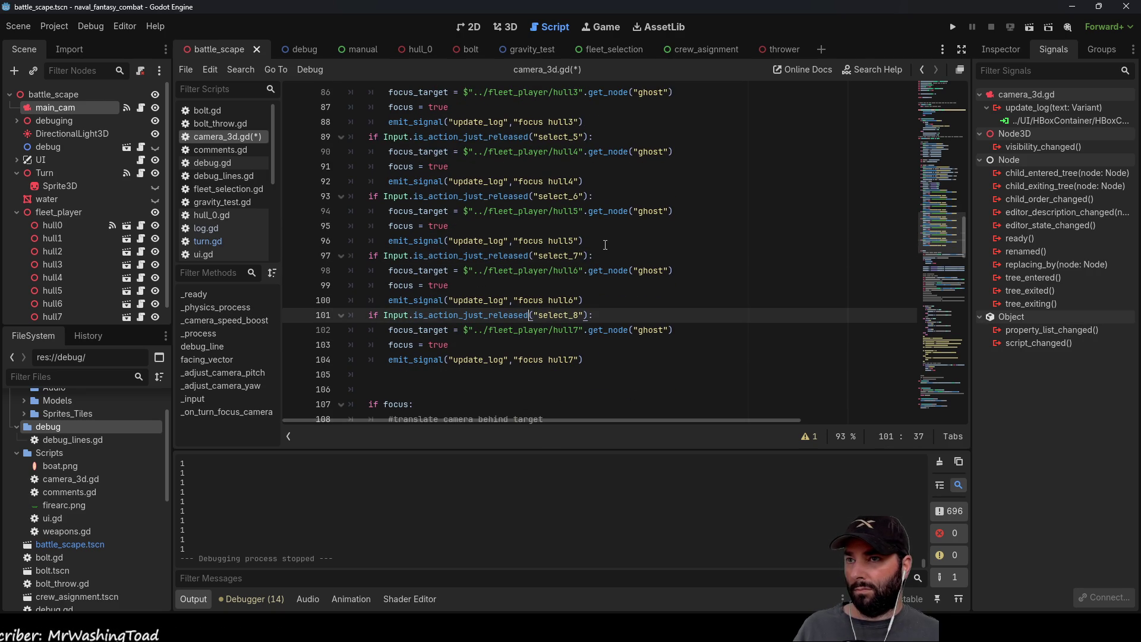
# Step: Save the camera_3d.gd script
pyautogui.scroll(-2, 605, 245)
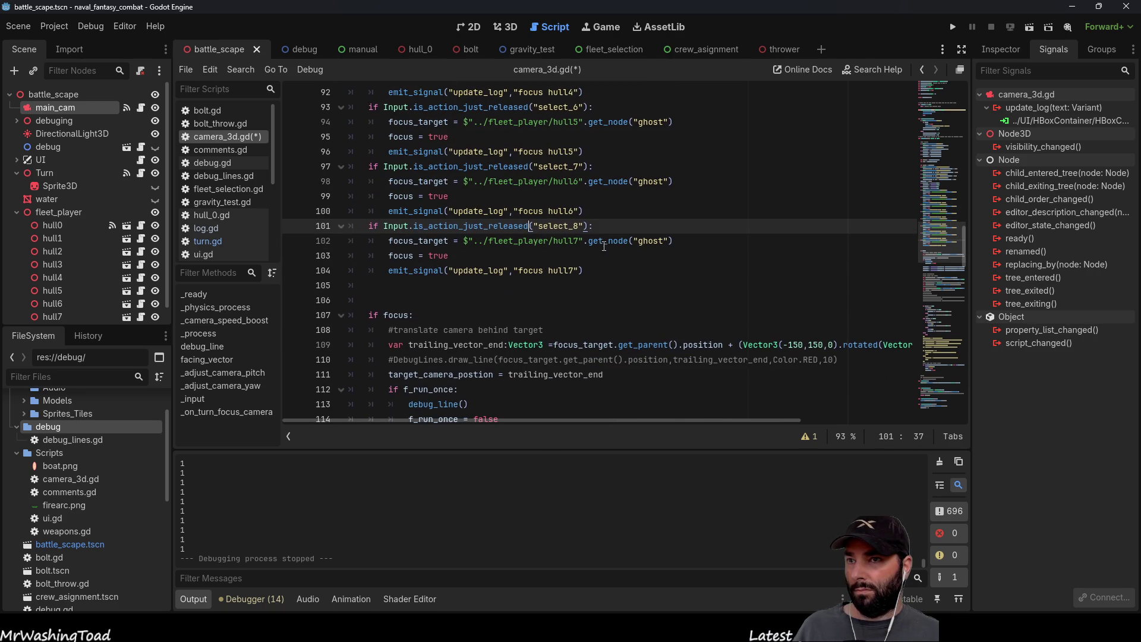
pyautogui.scroll(4, 598, 271)
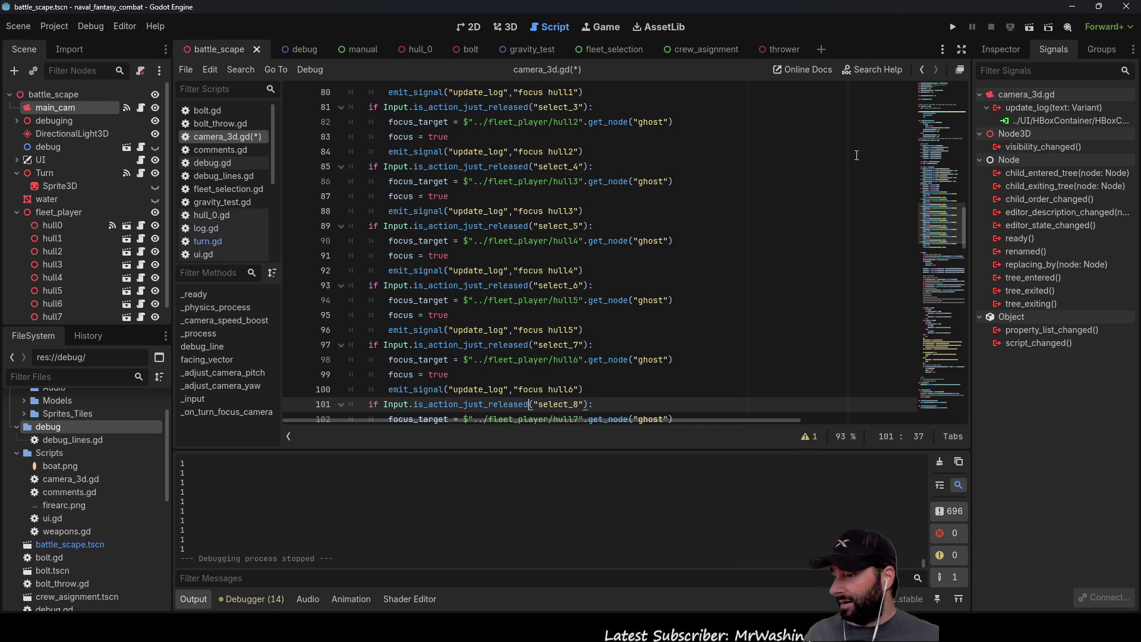
pyautogui.hotkey('ctrl', 's')
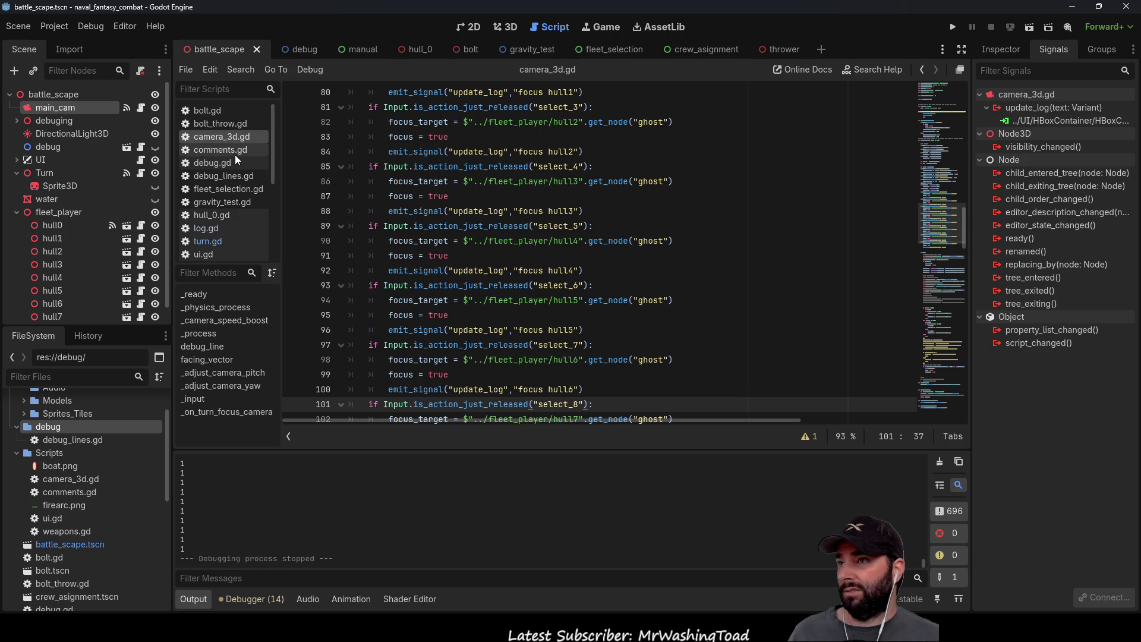
pyautogui.click(234, 151)
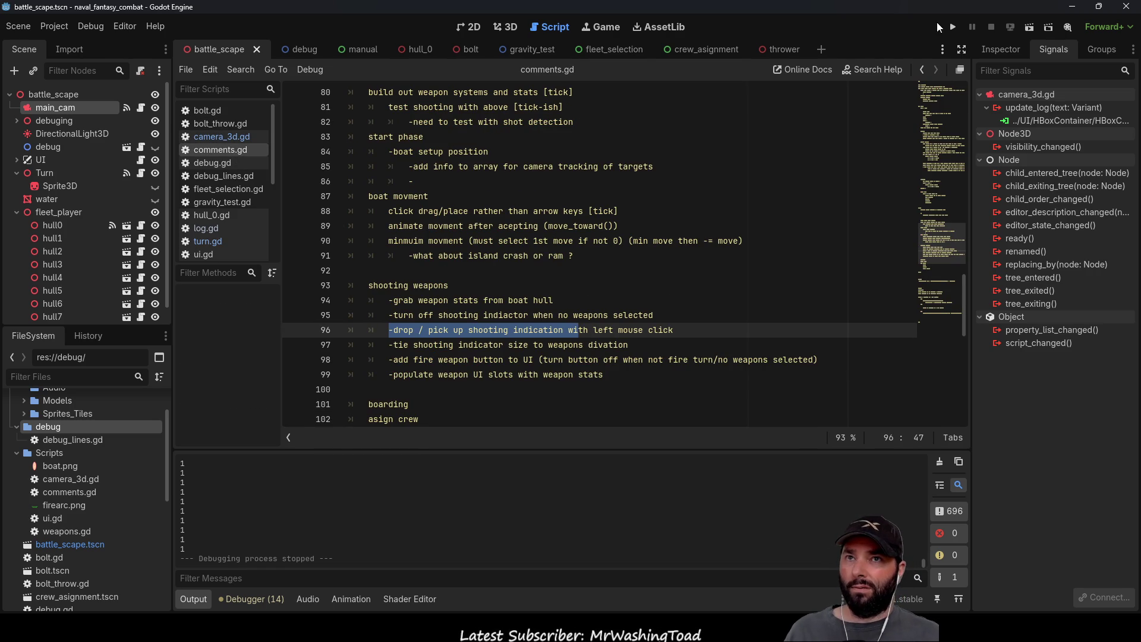
# Step: Test-run the game and confirm 'focus hull0' through 'focus hull7' log entries, then stop it
pyautogui.press('F5')
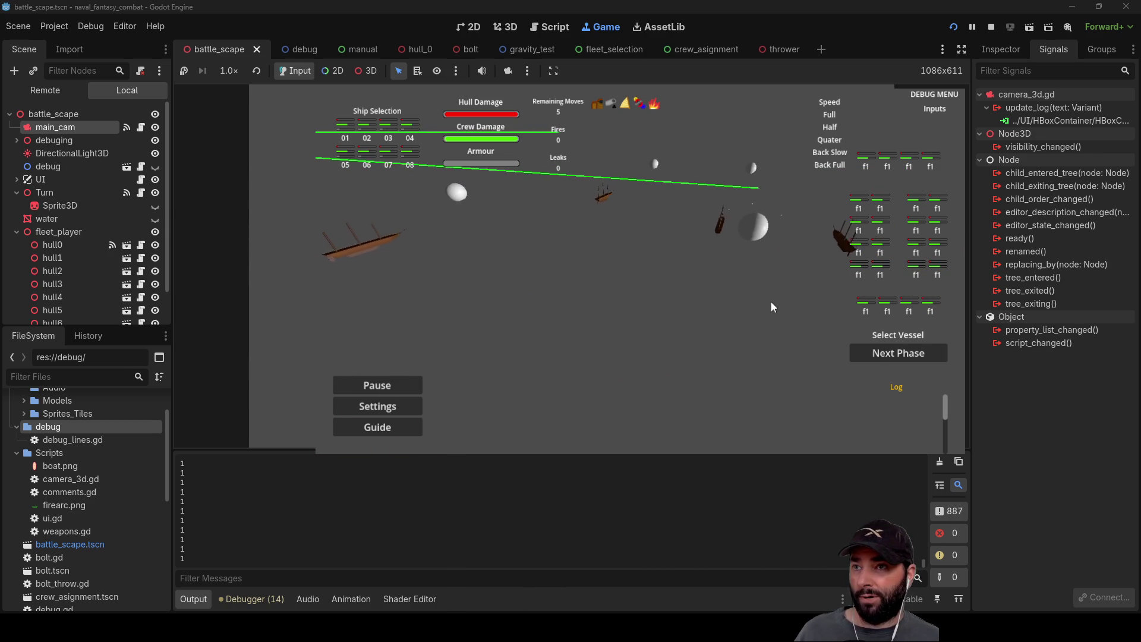
pyautogui.moveTo(940, 407); pyautogui.dragTo(948, 452)
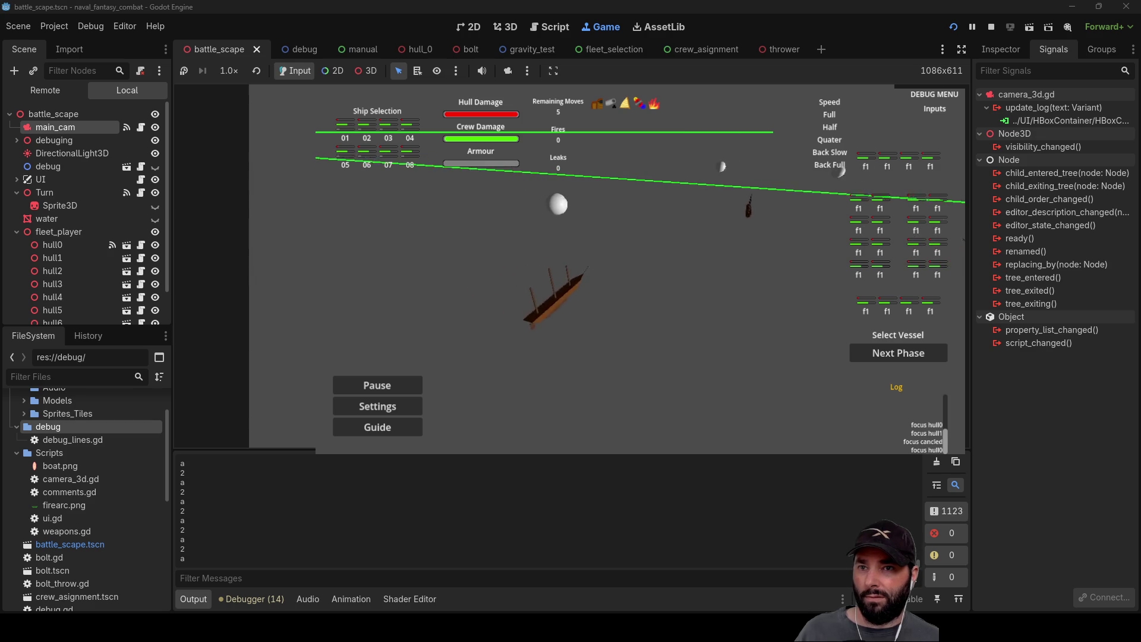
pyautogui.click(922, 433)
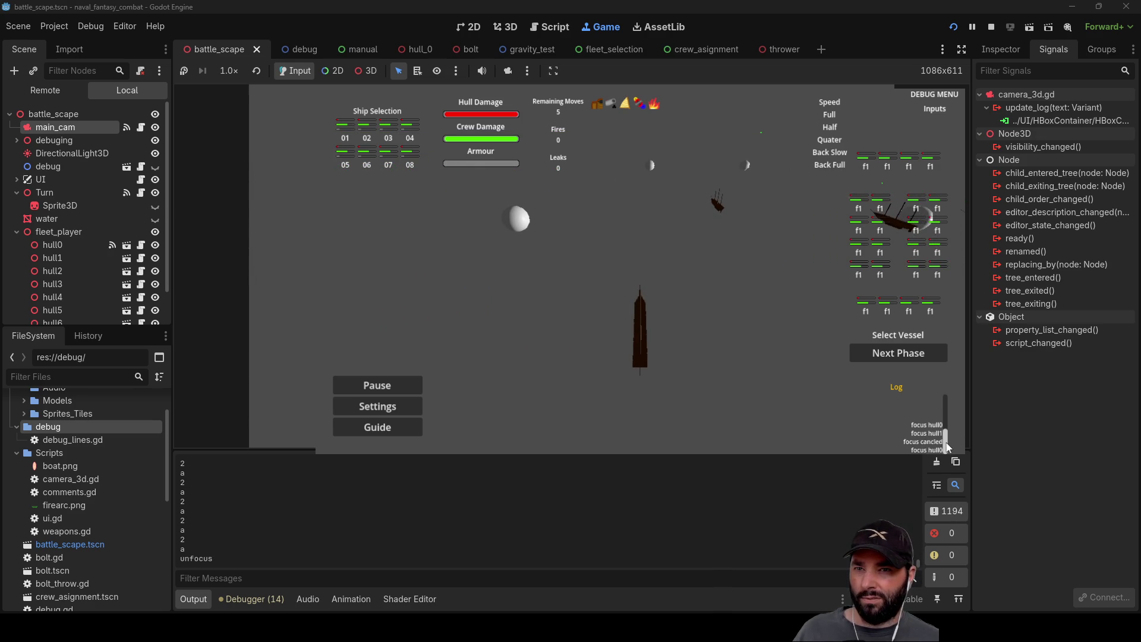
pyautogui.scroll(-1, 949, 451)
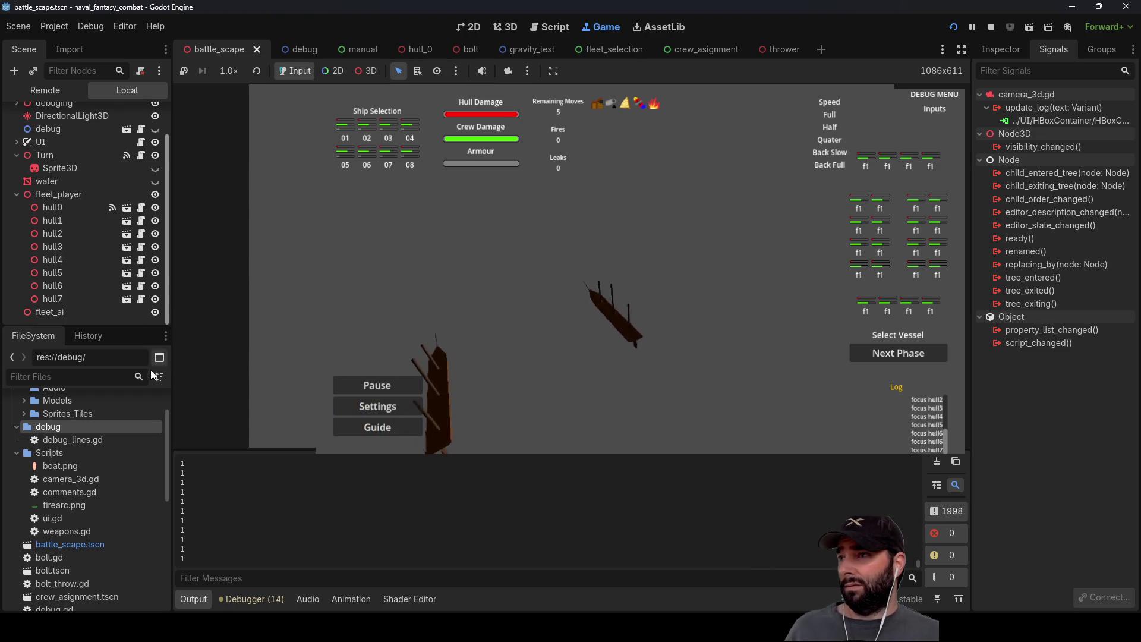
pyautogui.click(201, 267)
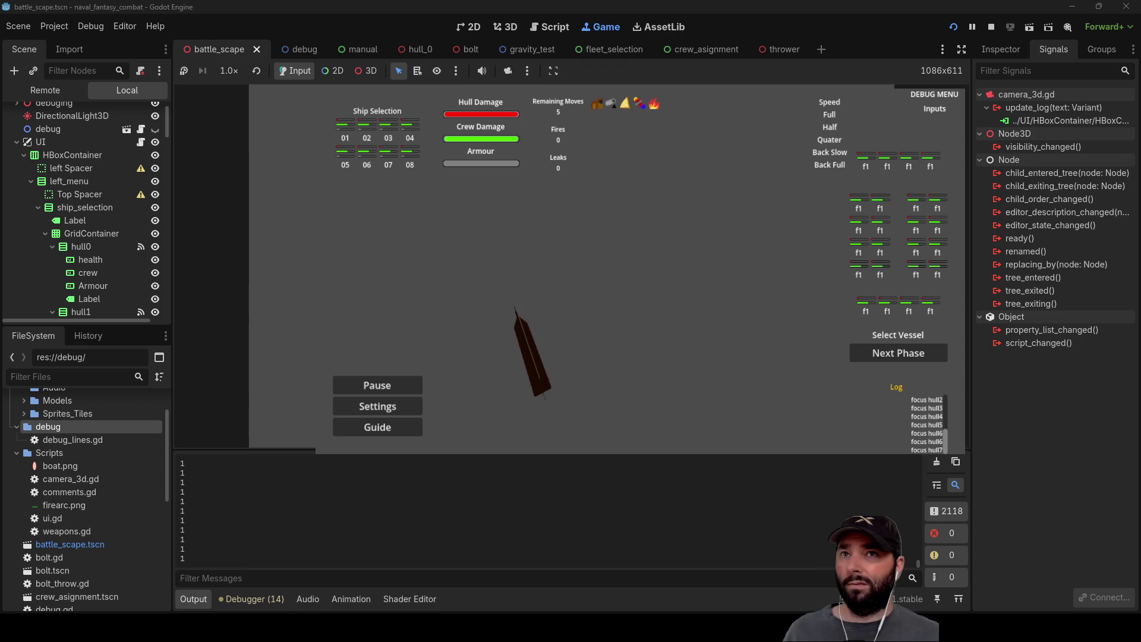
pyautogui.click(991, 27)
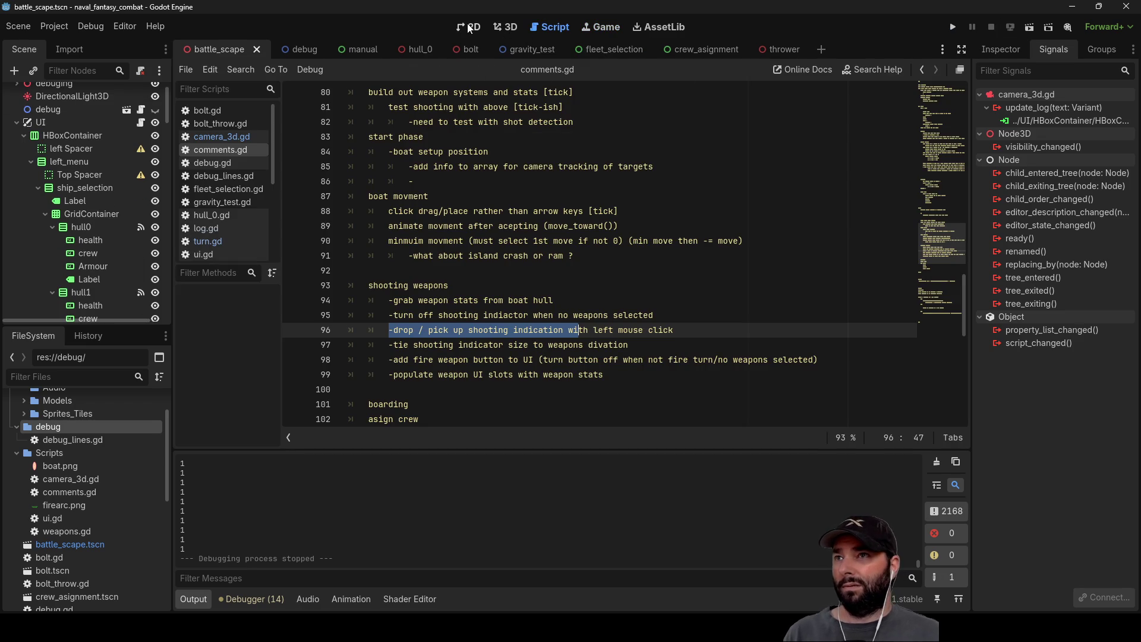
# Step: In the 2D view, edit the log Label's Text so the last line reads '4 critical hits'
pyautogui.click(467, 27)
pyautogui.click(891, 409)
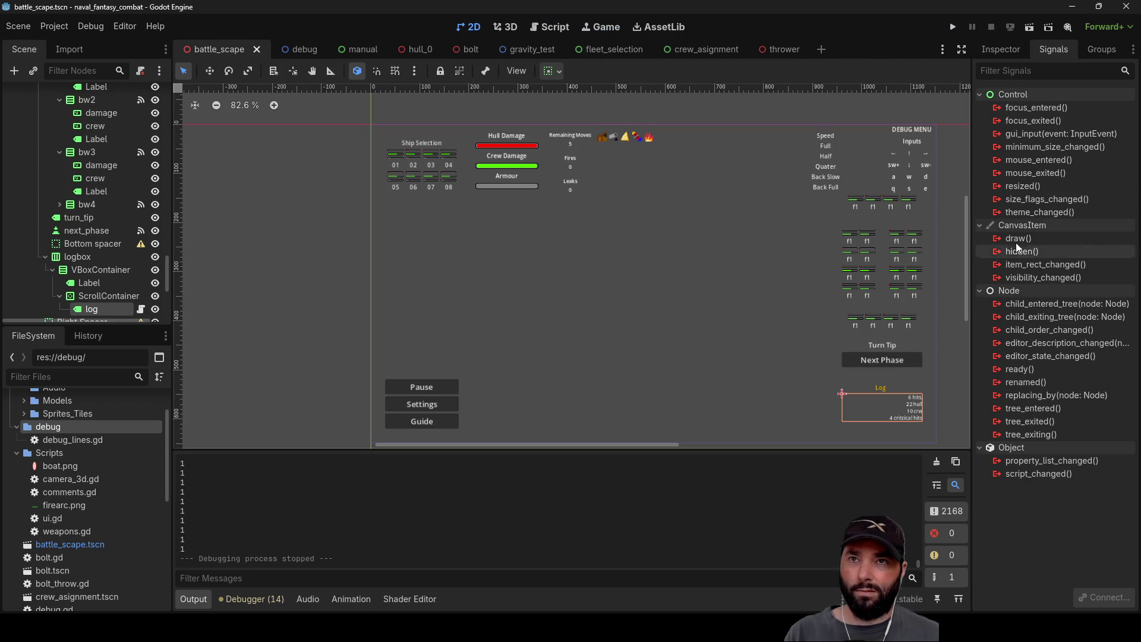
pyautogui.click(993, 54)
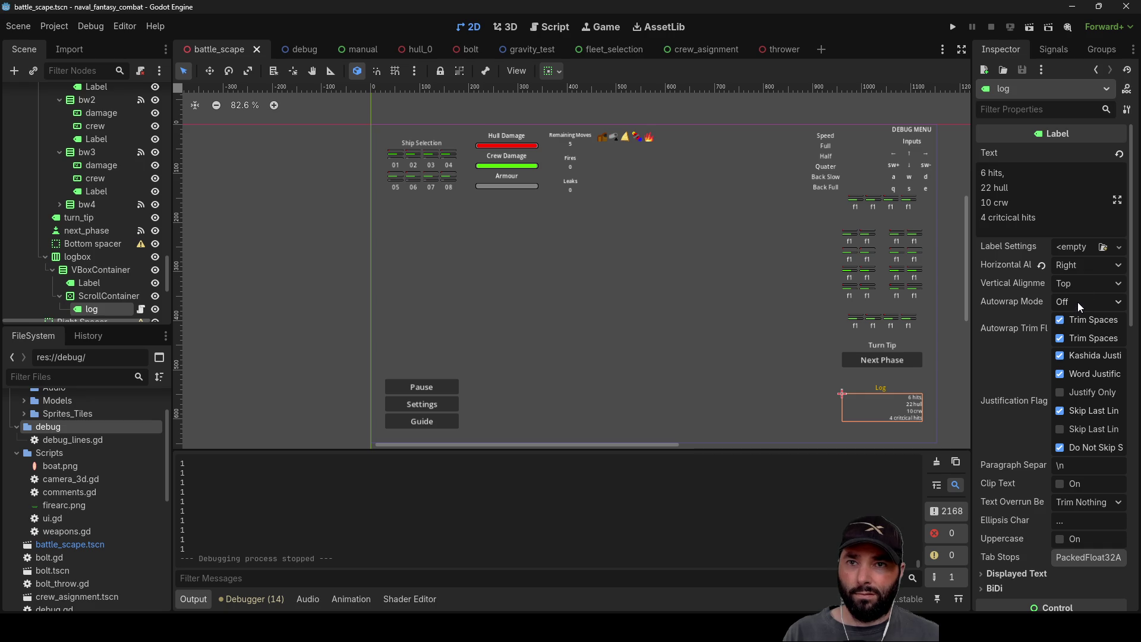
pyautogui.scroll(-5, 1024, 431)
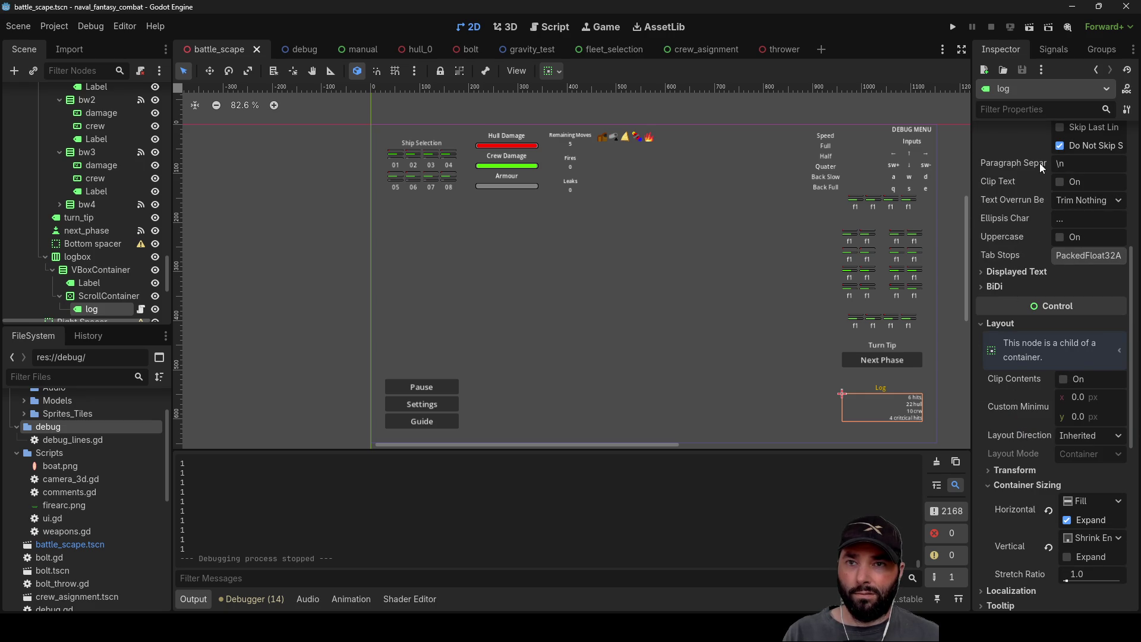
pyautogui.scroll(-2, 1014, 434)
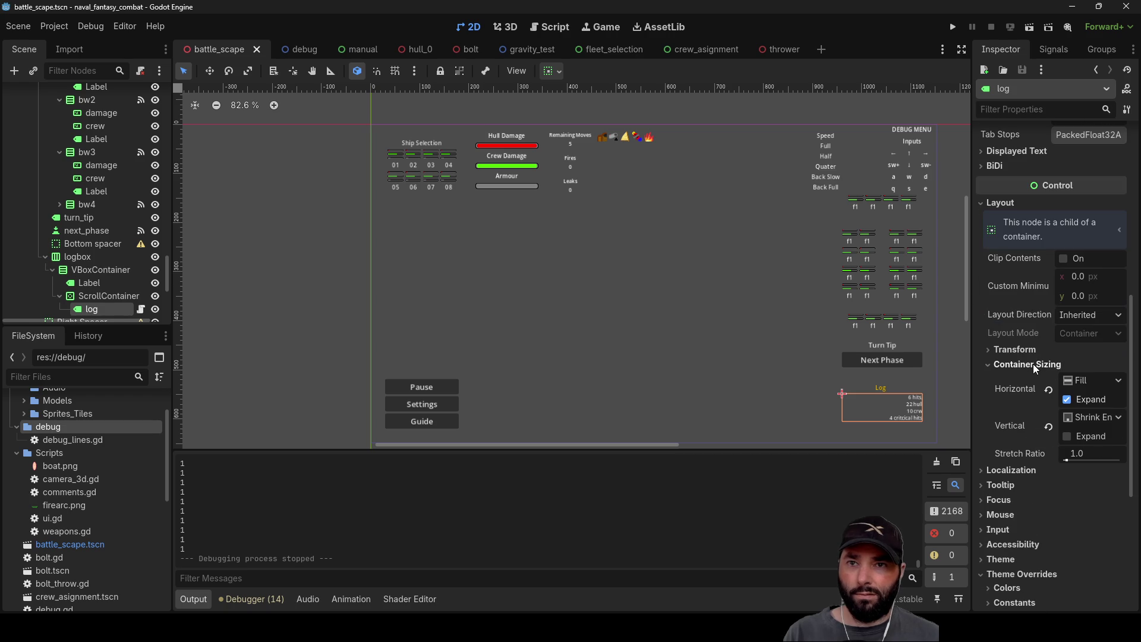
pyautogui.scroll(-3, 1018, 425)
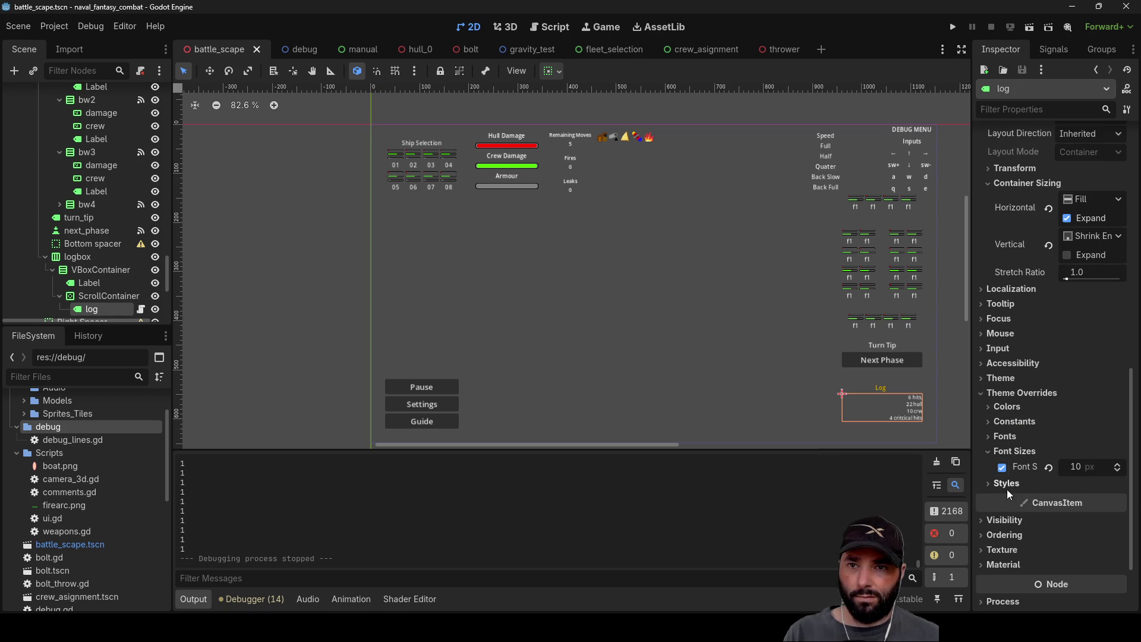
pyautogui.scroll(-2, 1017, 526)
pyautogui.scroll(15, 1022, 490)
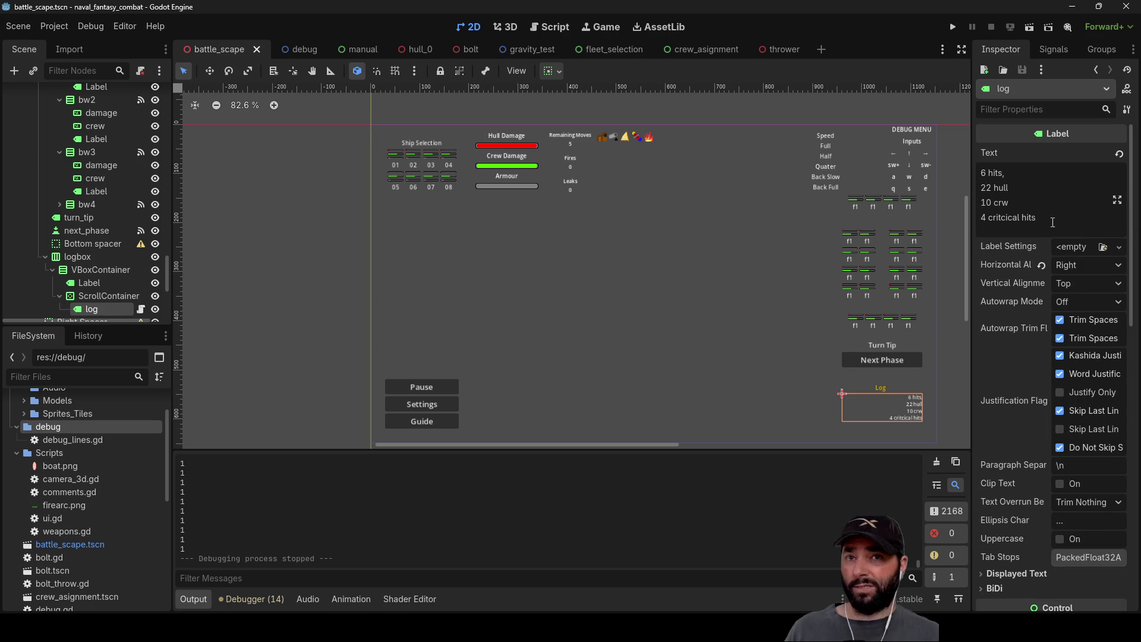
pyautogui.click(1030, 184)
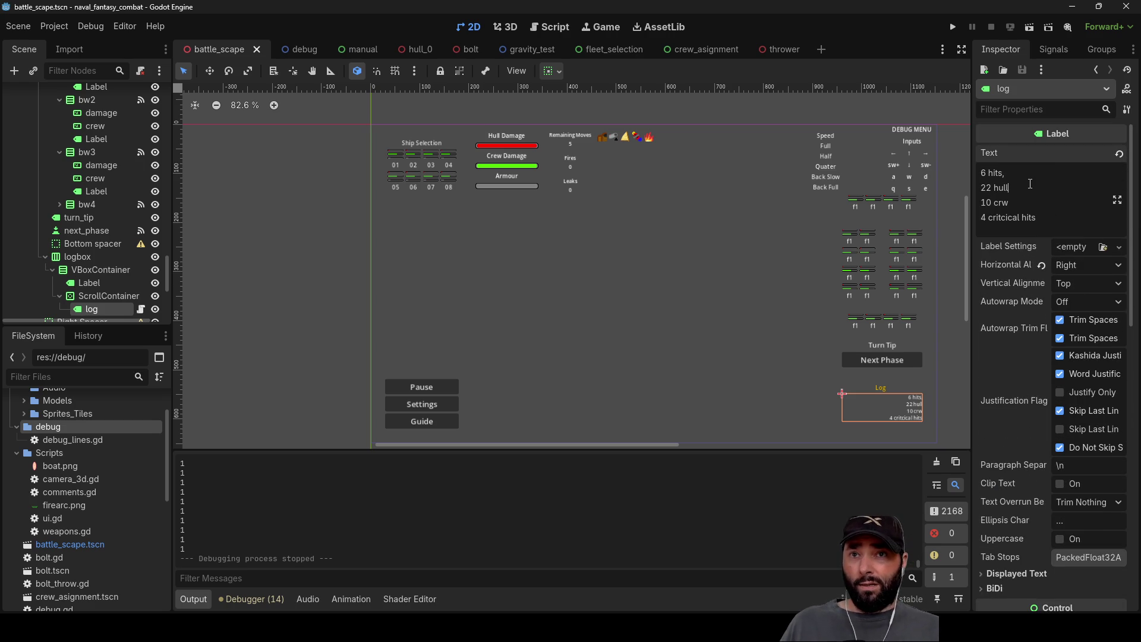